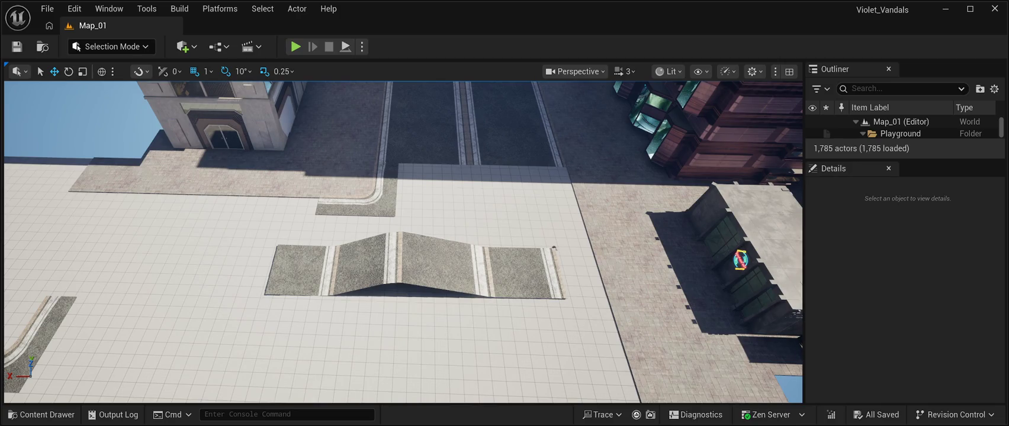
{"action": "left_click", "coordinate": [554, 248]}
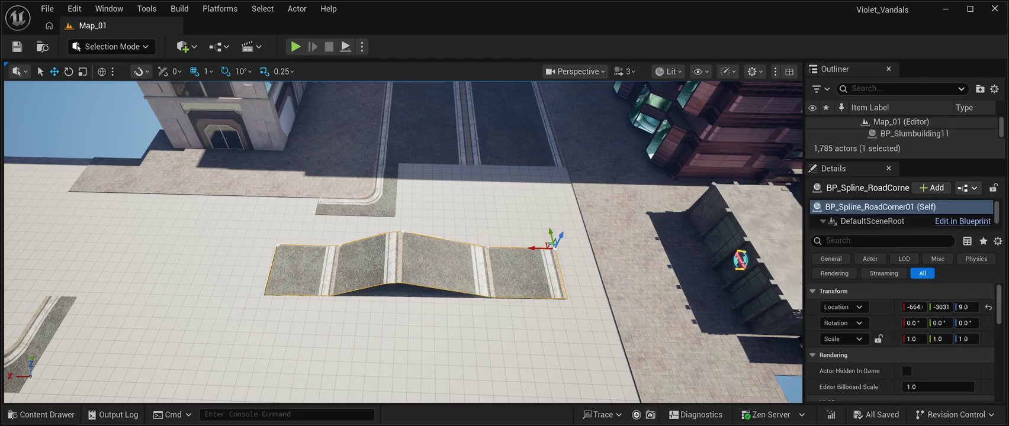
{"action": "scroll", "coordinate": [903, 213], "scroll_direction": "down", "scroll_amount": 1}
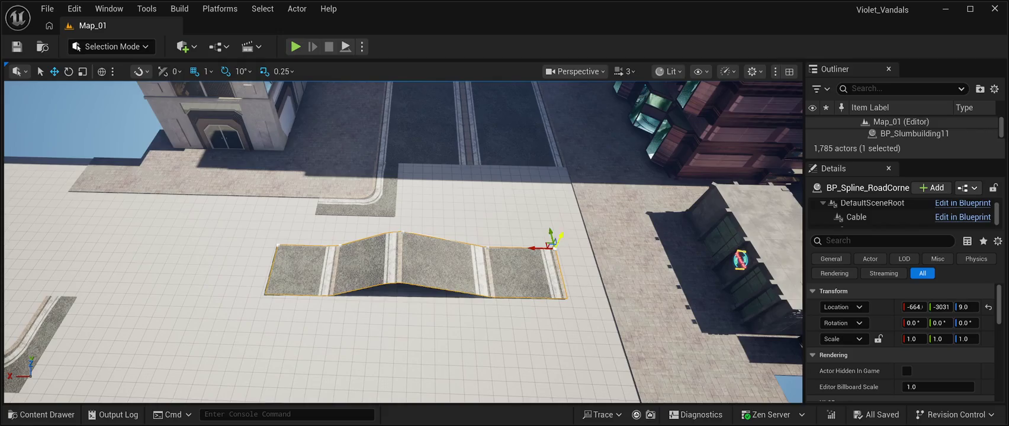
Step: Drag the BP_Spline_RoadCorner01 ramp along Y and frame the view on it
{"action": "left_click_drag", "start_coordinate": [551, 236], "coordinate": [559, 274]}
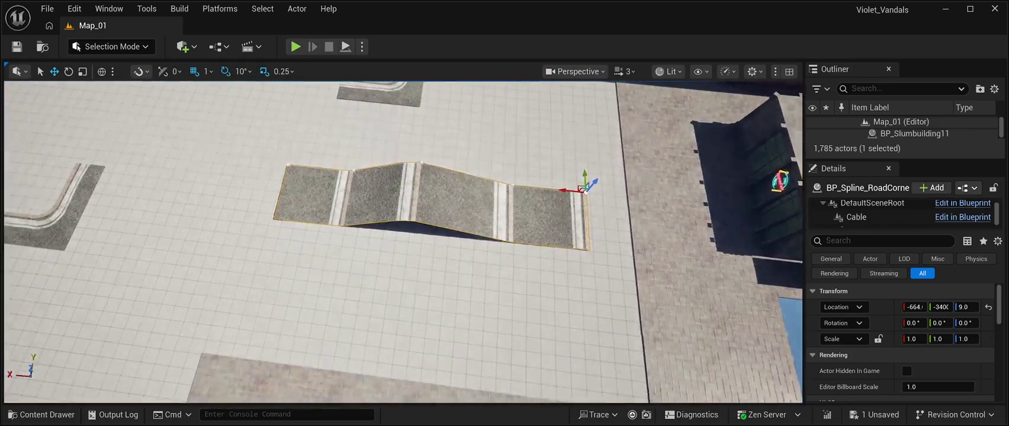
{"action": "key", "text": "f"}
{"action": "scroll", "coordinate": [403, 243], "scroll_direction": "down", "scroll_amount": 5}
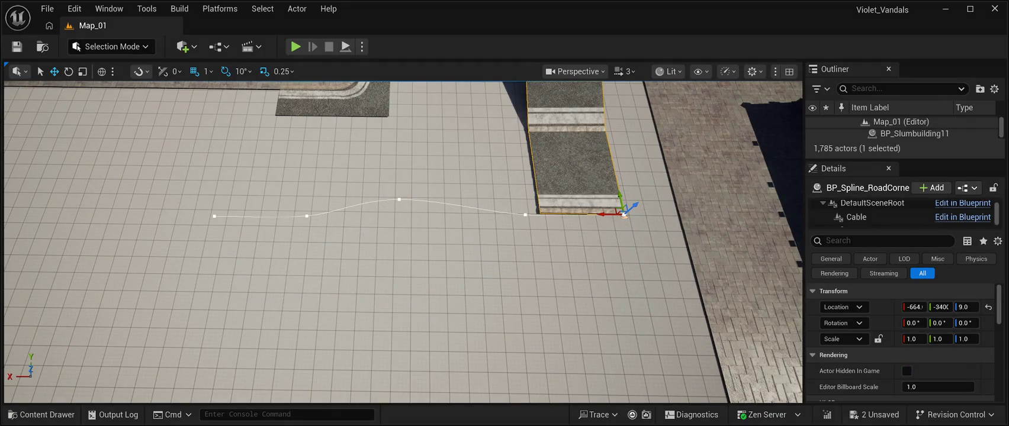
Step: Frame Floor3 from above and shift the ramp toward the floor's lower left, to about Y -2305
{"action": "left_click", "coordinate": [624, 215]}
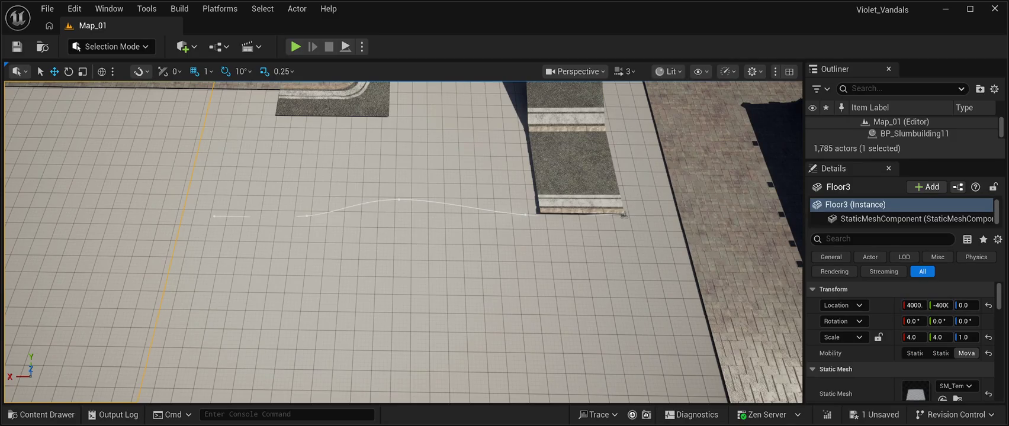
{"action": "key", "text": "f"}
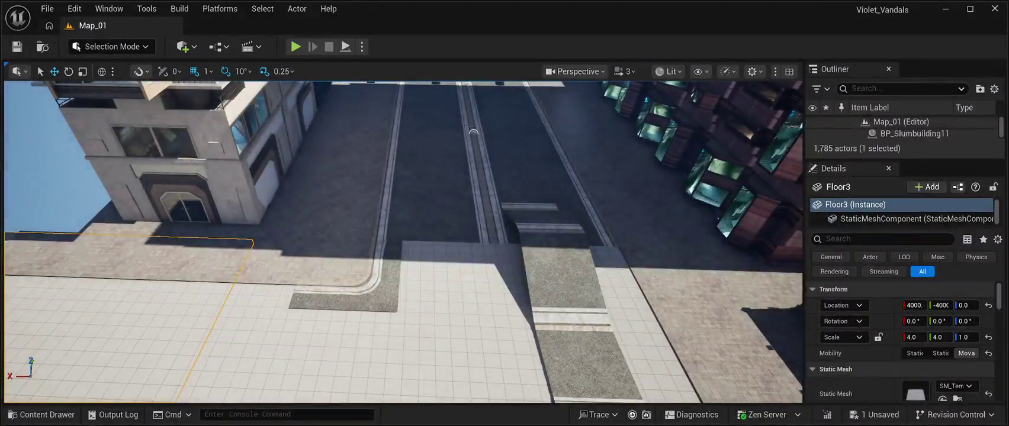
{"action": "scroll", "coordinate": [694, 340], "scroll_direction": "up", "scroll_amount": 5}
{"action": "left_click_drag", "start_coordinate": [694, 340], "coordinate": [174, 277]}
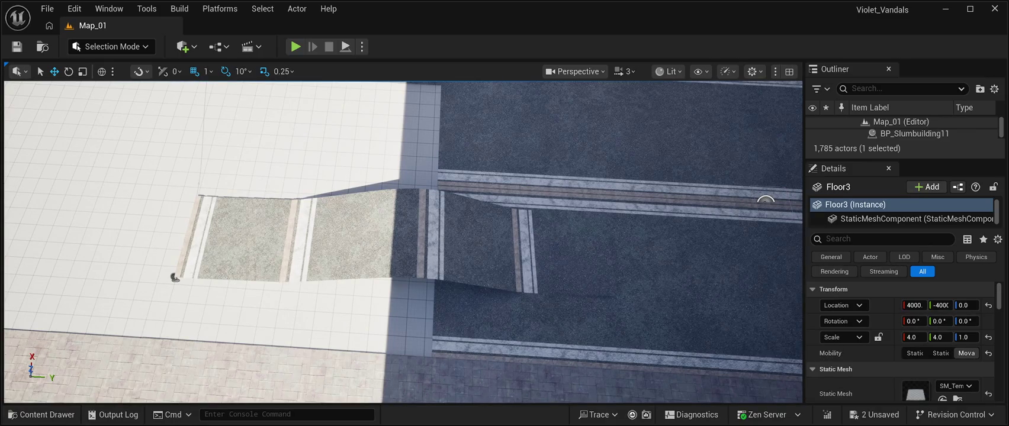
{"action": "left_click_drag", "start_coordinate": [174, 277], "coordinate": [174, 277]}
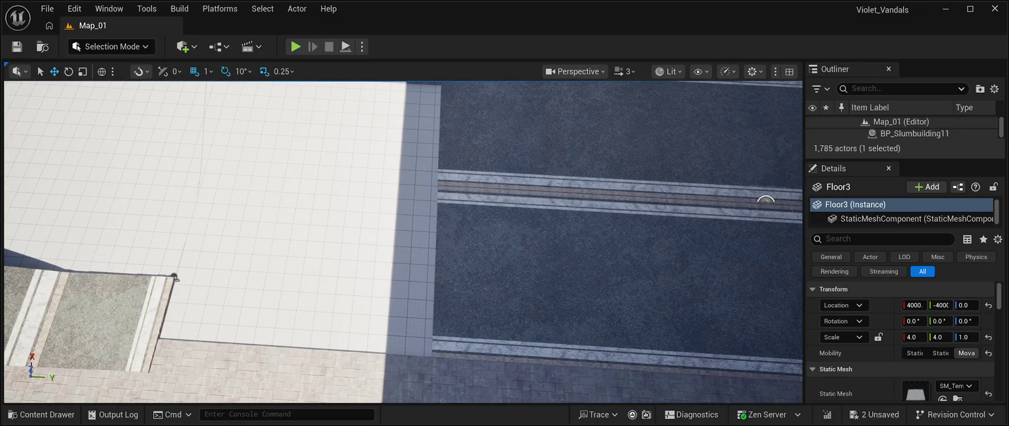
{"action": "left_click_drag", "start_coordinate": [174, 277], "coordinate": [708, 207]}
Step: Select BP_Spline_RoadCorner01 and check its sloped, bending shape from above and obliquely beside the street
{"action": "left_click", "coordinate": [513, 233]}
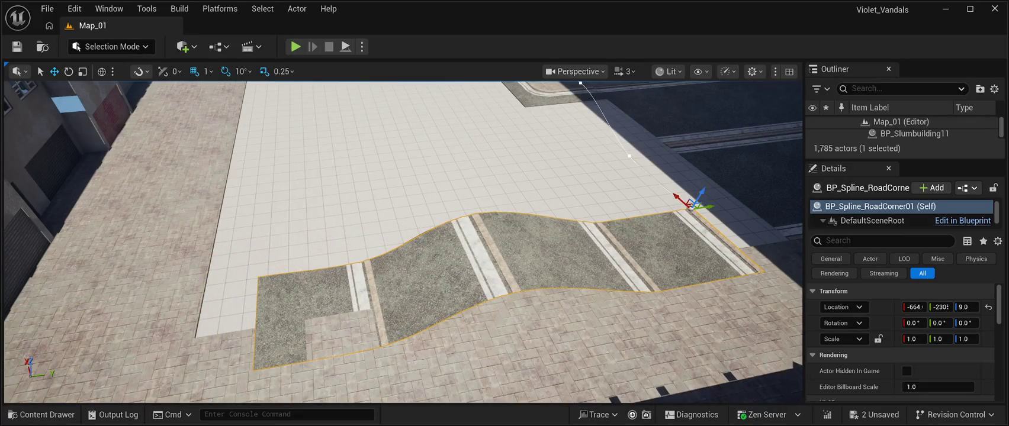
{"action": "left_click_drag", "start_coordinate": [402, 237], "coordinate": [438, 220]}
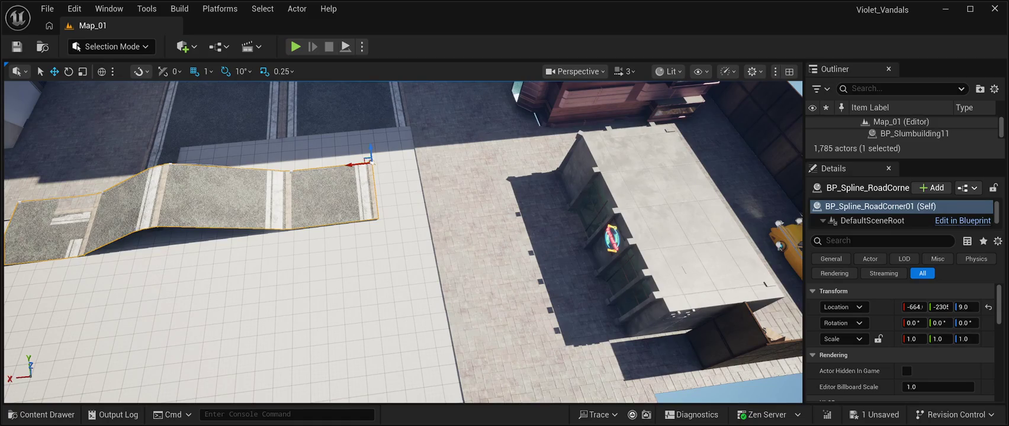
{"action": "left_click_drag", "start_coordinate": [414, 236], "coordinate": [525, 140]}
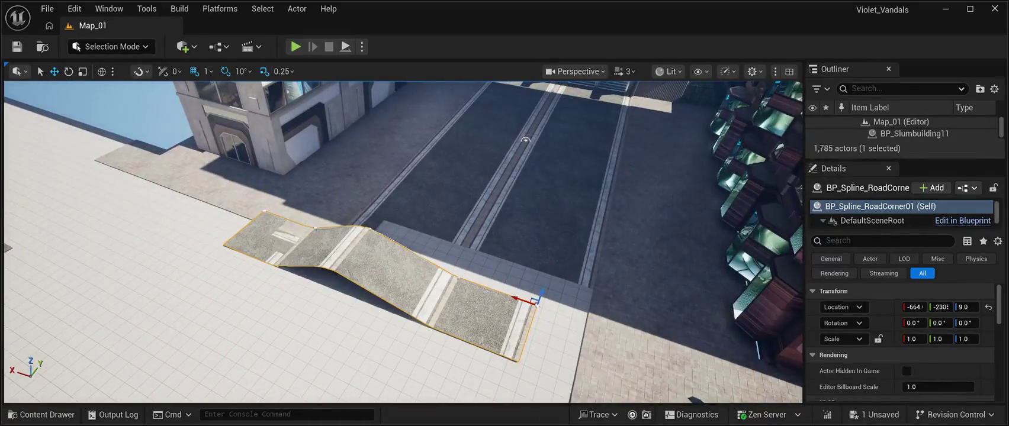
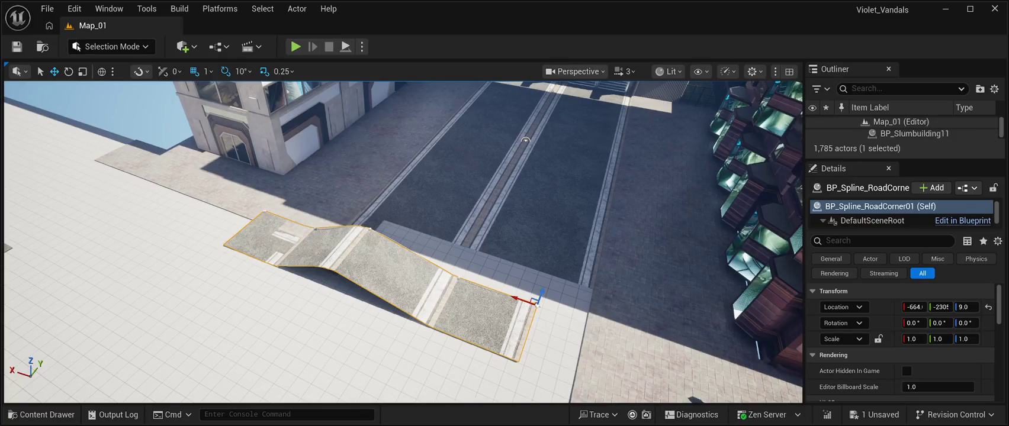
Step: Raise the SM_Road5 corner to platform height, slide it along X toward the road, and rotate it about 80°
{"action": "mouse_move", "coordinate": [525, 140]}
{"action": "left_mouse_down"}
{"action": "mouse_move", "coordinate": [503, 195]}
{"action": "mouse_move", "coordinate": [416, 300]}
{"action": "mouse_move", "coordinate": [444, 374]}
{"action": "mouse_move", "coordinate": [438, 355]}
{"action": "mouse_move", "coordinate": [409, 338]}
{"action": "mouse_move", "coordinate": [711, 188]}
{"action": "left_mouse_up"}
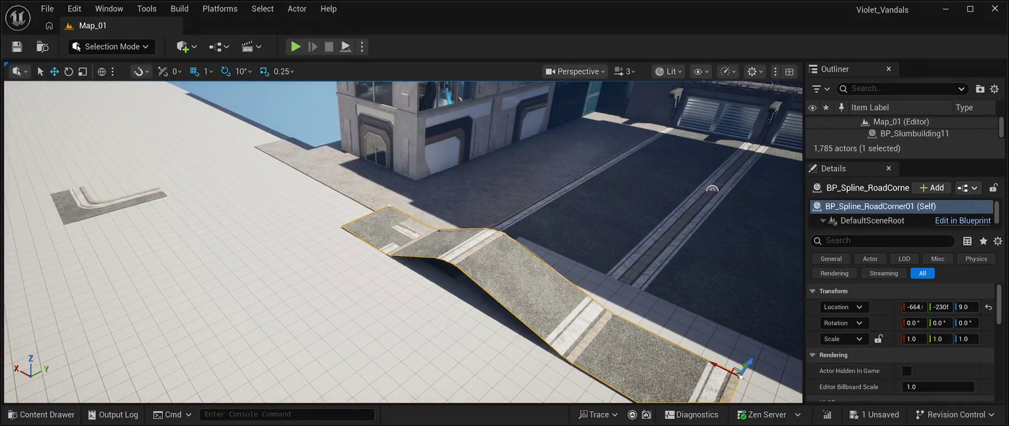
{"action": "mouse_move", "coordinate": [712, 188]}
{"action": "left_mouse_down"}
{"action": "mouse_move", "coordinate": [681, 225]}
{"action": "mouse_move", "coordinate": [652, 195]}
{"action": "mouse_move", "coordinate": [639, 159]}
{"action": "mouse_move", "coordinate": [639, 302]}
{"action": "mouse_move", "coordinate": [704, 290]}
{"action": "left_mouse_up"}
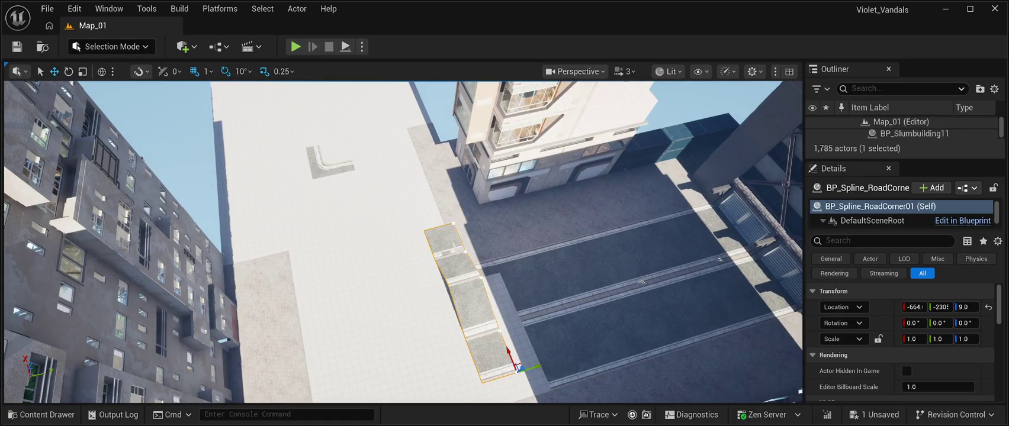
{"action": "left_click", "coordinate": [330, 163]}
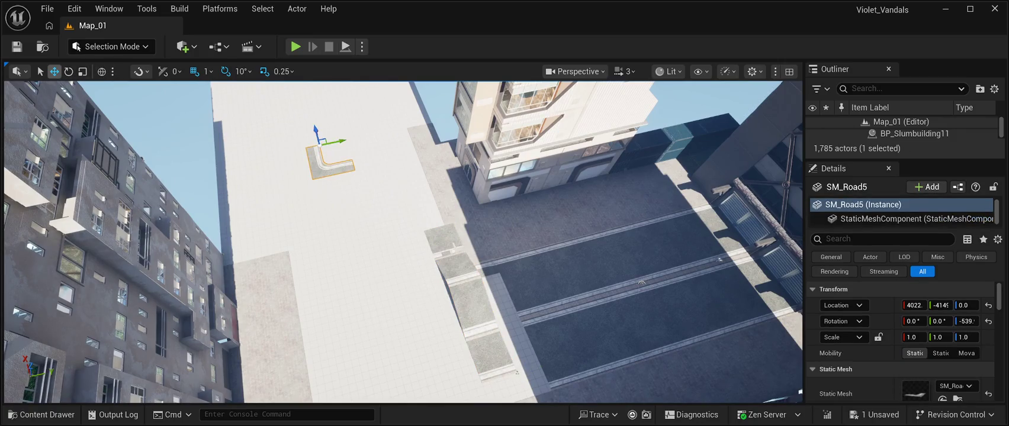
{"action": "mouse_move", "coordinate": [316, 135]}
{"action": "left_mouse_down"}
{"action": "mouse_move", "coordinate": [339, 227]}
{"action": "mouse_move", "coordinate": [322, 108]}
{"action": "left_mouse_up"}
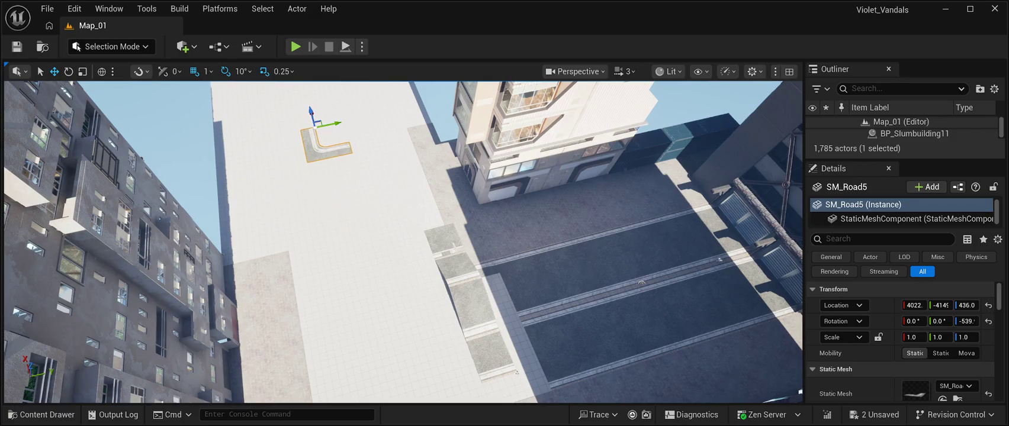
{"action": "key", "text": "f"}
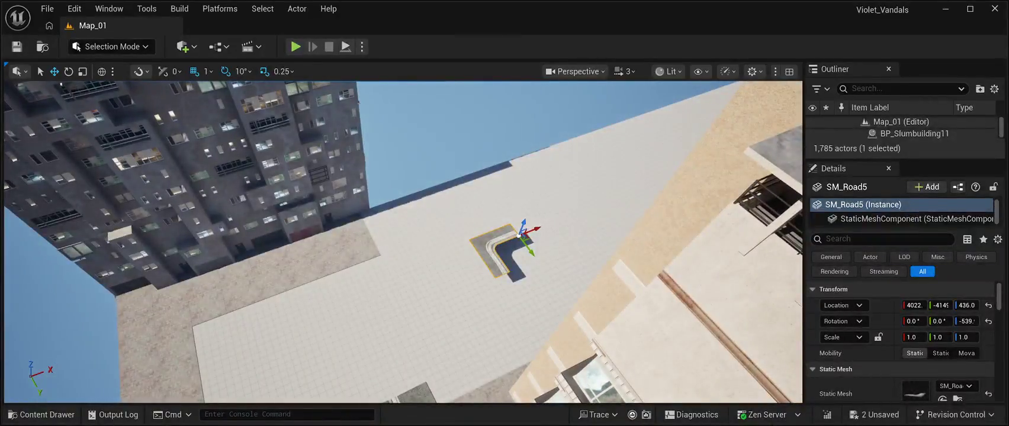
{"action": "left_click_drag", "start_coordinate": [531, 231], "coordinate": [365, 277]}
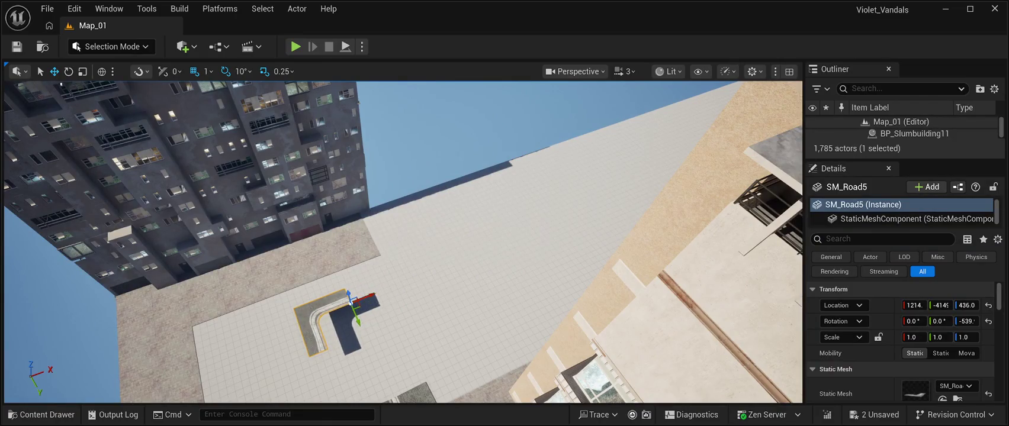
{"action": "left_click", "coordinate": [68, 71]}
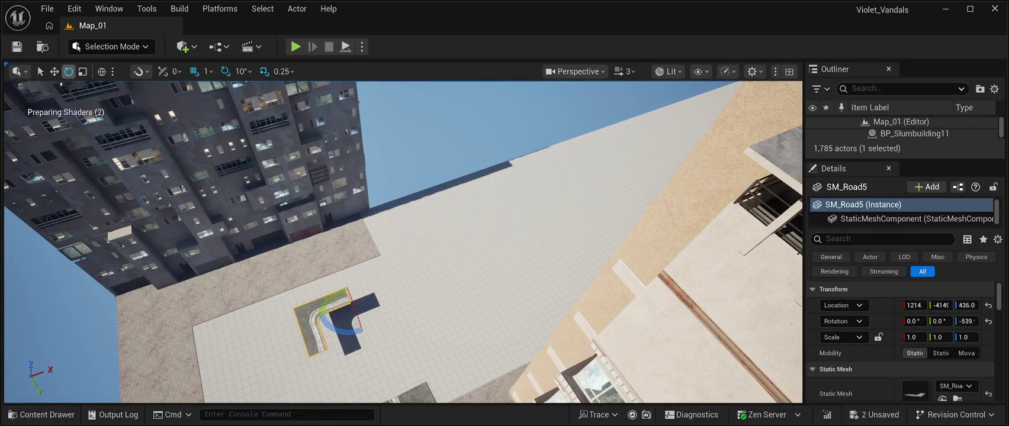
{"action": "mouse_move", "coordinate": [346, 331]}
{"action": "left_mouse_down"}
{"action": "mouse_move", "coordinate": [394, 323]}
{"action": "mouse_move", "coordinate": [367, 278]}
{"action": "mouse_move", "coordinate": [403, 254]}
{"action": "mouse_move", "coordinate": [394, 299]}
{"action": "mouse_move", "coordinate": [346, 295]}
{"action": "left_mouse_up"}
Step: Delete the BP_Spline_RoadCorner01 road ramp from the level
{"action": "left_click", "coordinate": [441, 320]}
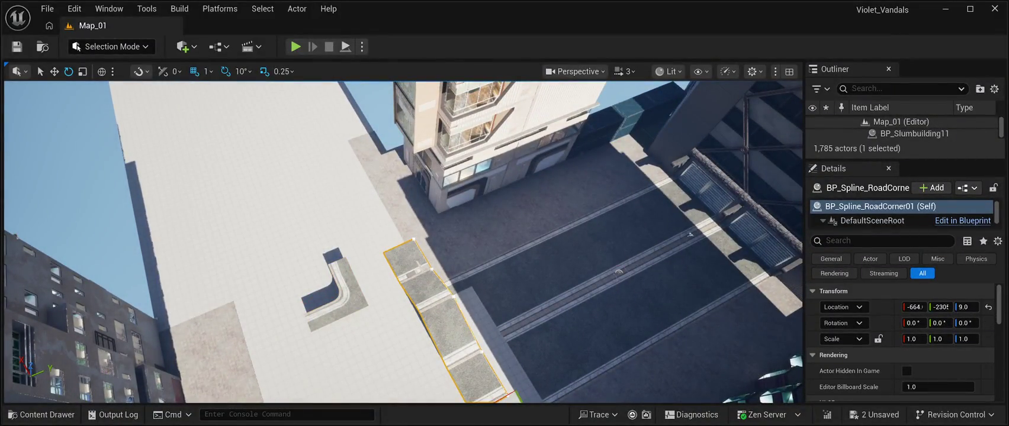
{"action": "key", "text": "Delete"}
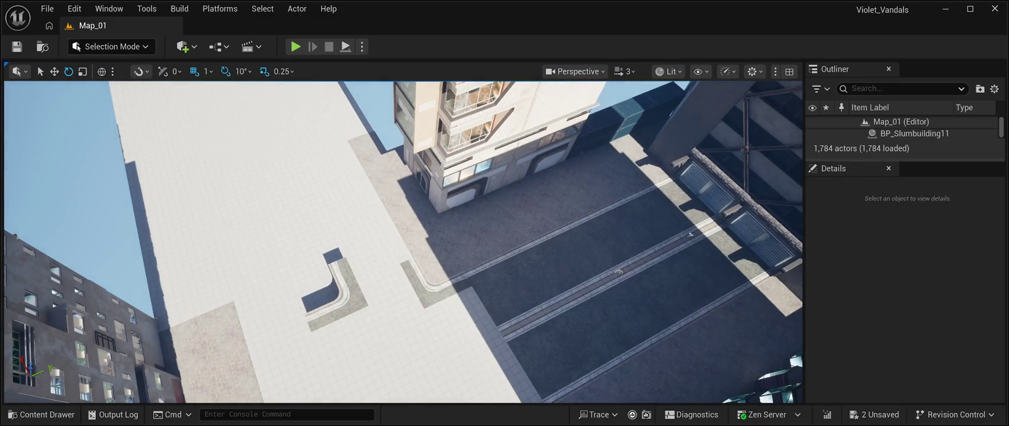
{"action": "left_click_drag", "start_coordinate": [350, 296], "coordinate": [282, 298]}
Step: Search the Outliner for 'cp', then clear the search filter
{"action": "left_click", "coordinate": [900, 88]}
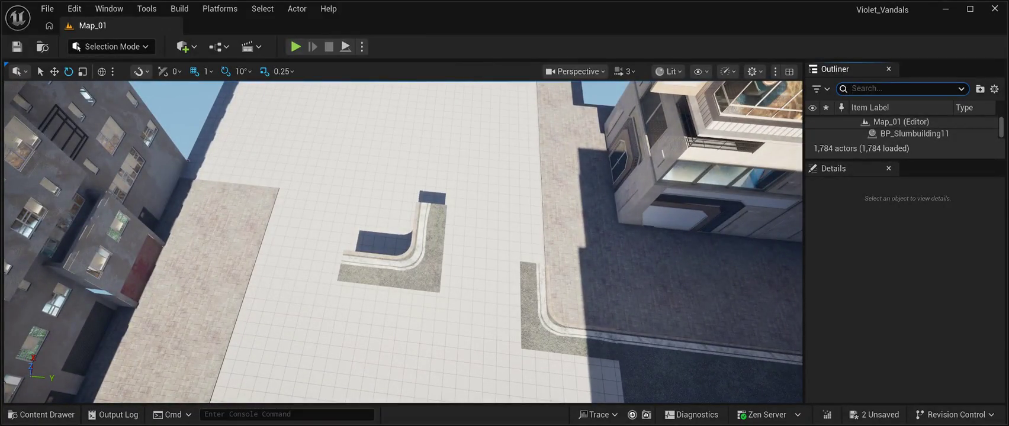
{"action": "type", "text": "cp"}
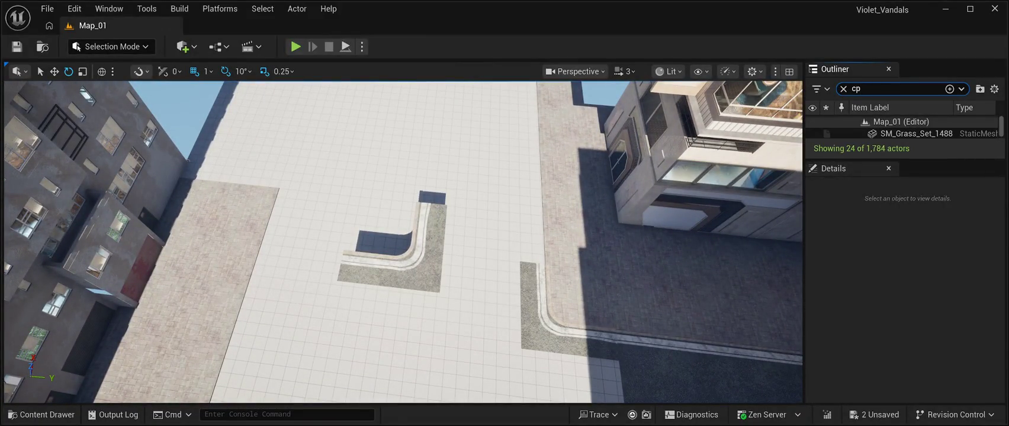
{"action": "key", "text": "BackSpace"}
{"action": "key", "text": "BackSpace"}
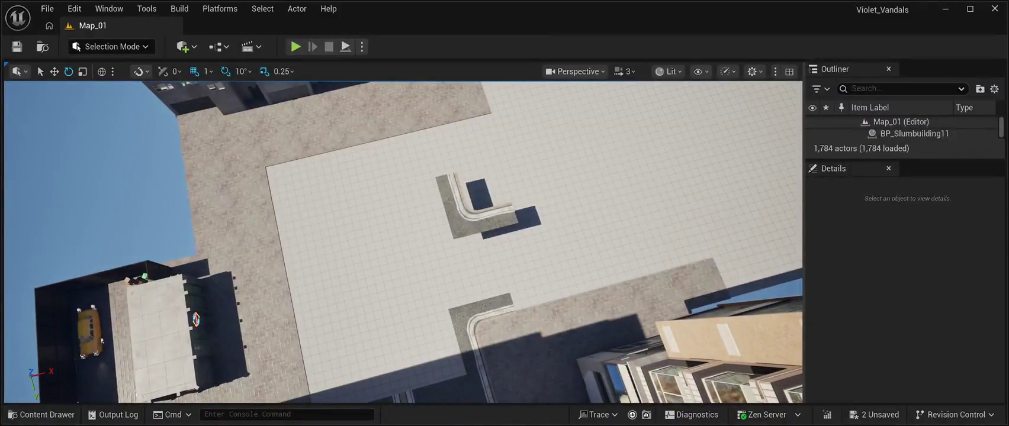
Step: Select the SM_Road5 corner and the road modules beside it
{"action": "left_click", "coordinate": [473, 213]}
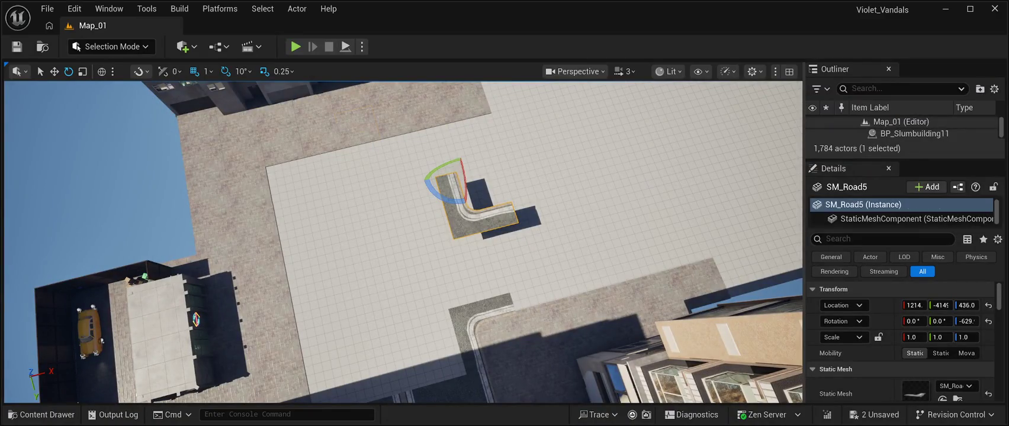
{"action": "left_click", "coordinate": [357, 155]}
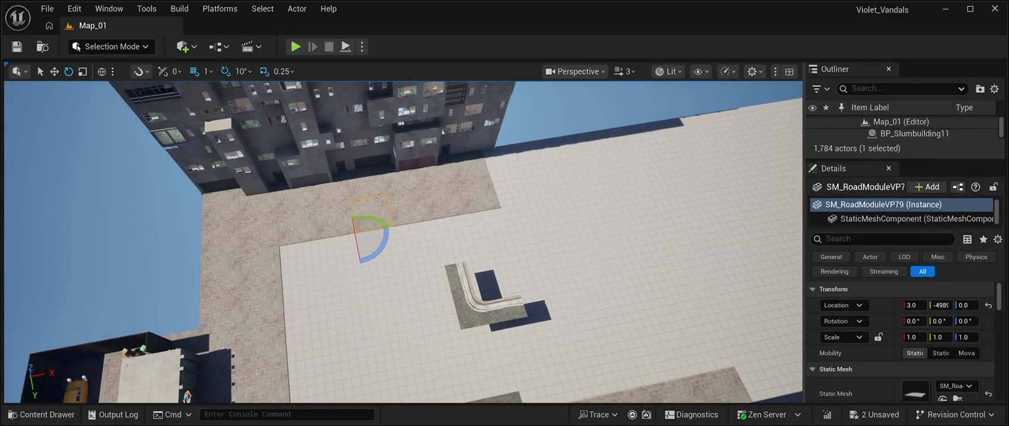
{"action": "left_click", "coordinate": [408, 206]}
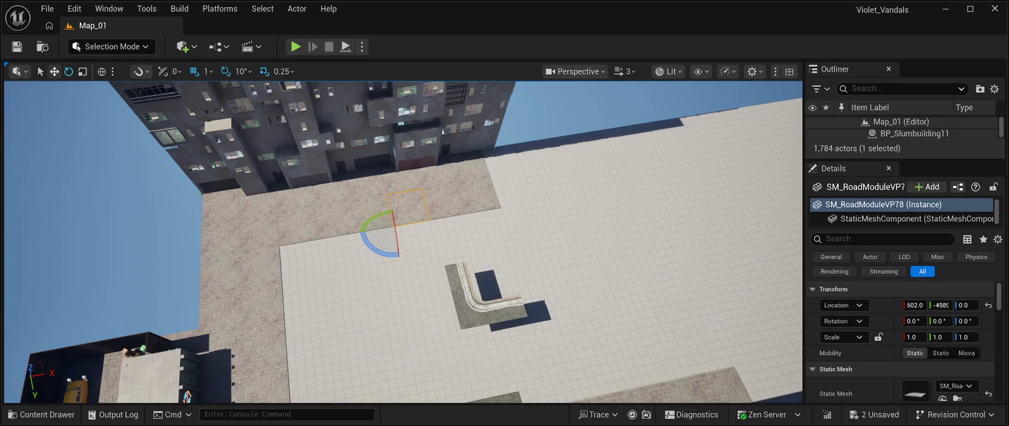
Step: Move SM_Road5 along Y toward the building and nudge it right along X
{"action": "left_click", "coordinate": [54, 71]}
{"action": "left_click", "coordinate": [470, 279]}
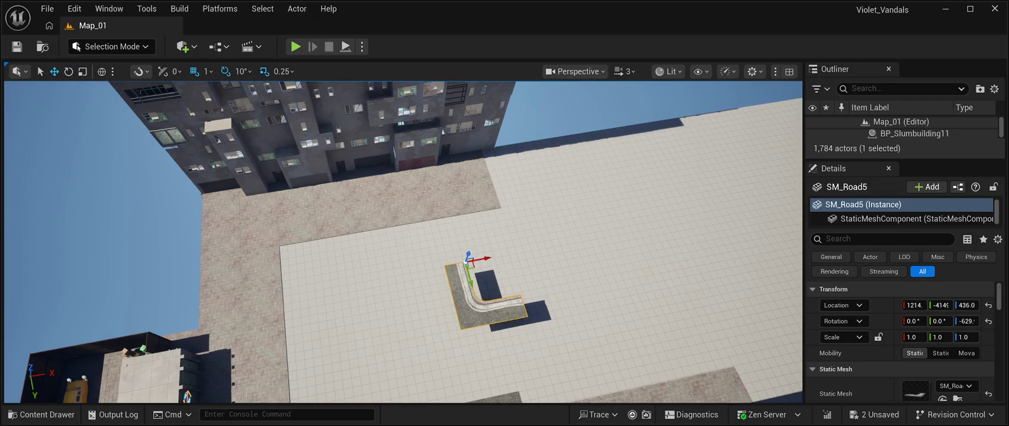
{"action": "mouse_move", "coordinate": [472, 280]}
{"action": "left_mouse_down"}
{"action": "mouse_move", "coordinate": [450, 198]}
{"action": "mouse_move", "coordinate": [400, 183]}
{"action": "left_mouse_up"}
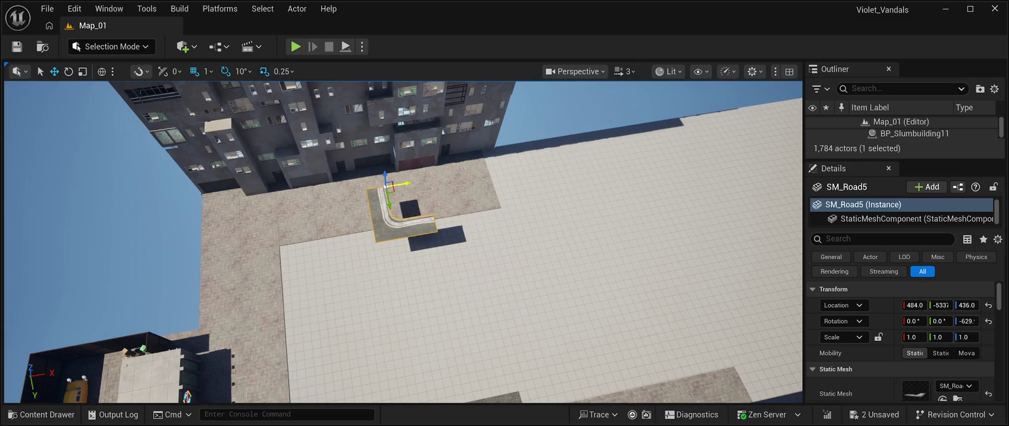
{"action": "key", "text": "f"}
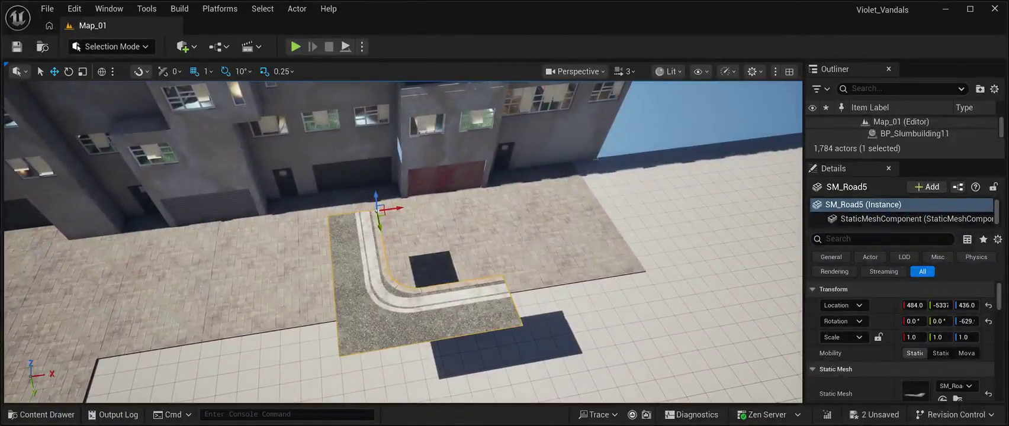
{"action": "scroll", "coordinate": [376, 208], "scroll_direction": "down", "scroll_amount": 2}
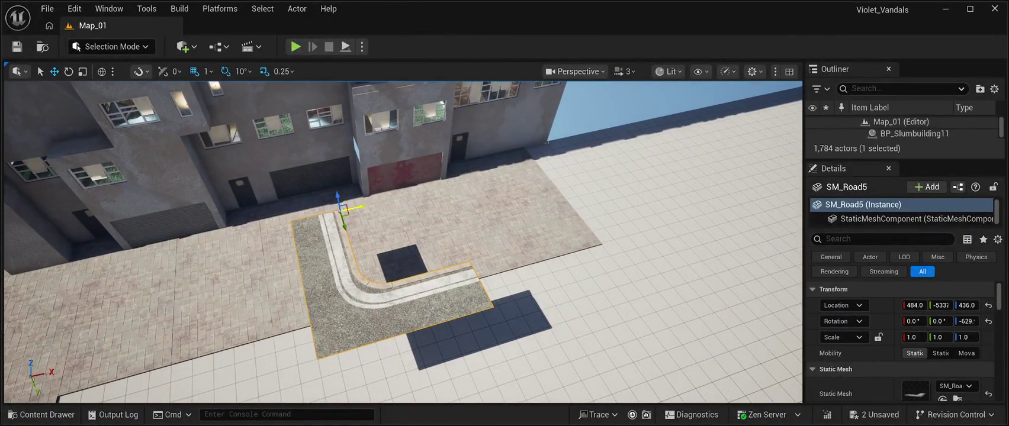
{"action": "left_click_drag", "start_coordinate": [359, 207], "coordinate": [380, 206]}
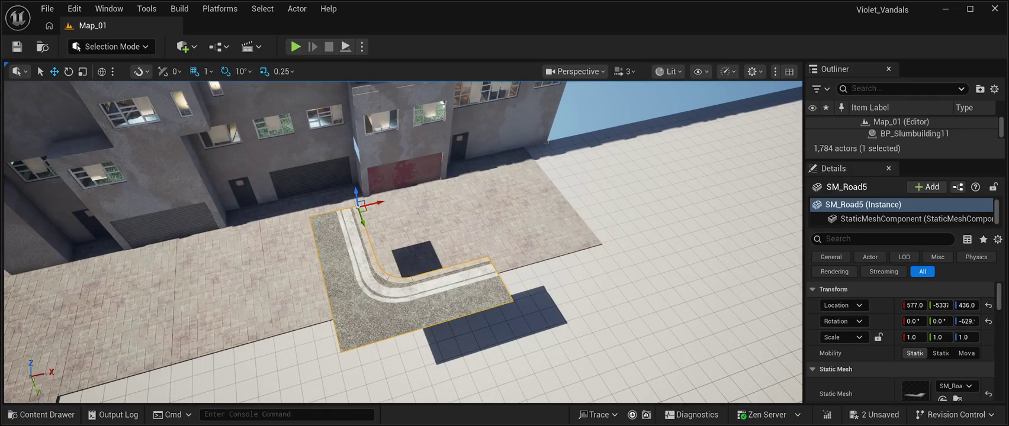
Step: Lower SM_Road5 toward the ground and slide it back along Y onto the paving
{"action": "scroll", "coordinate": [403, 242], "scroll_direction": "down", "scroll_amount": 2}
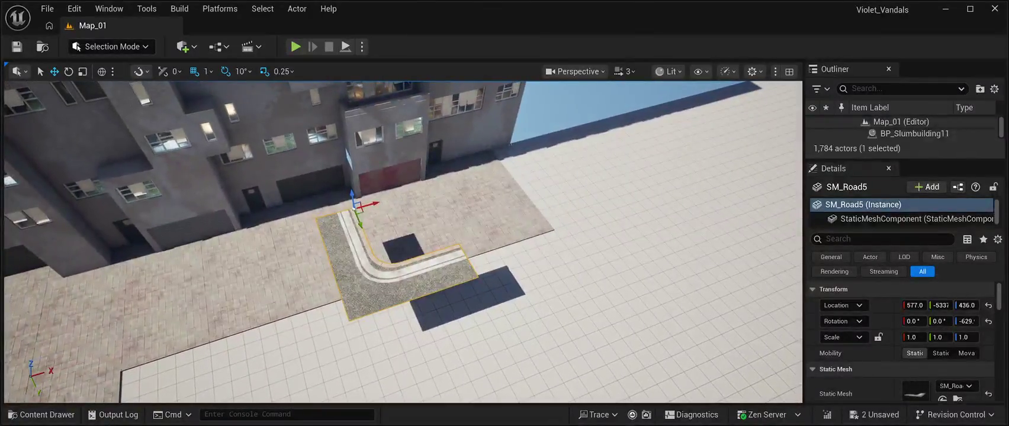
{"action": "left_click_drag", "start_coordinate": [352, 194], "coordinate": [361, 235]}
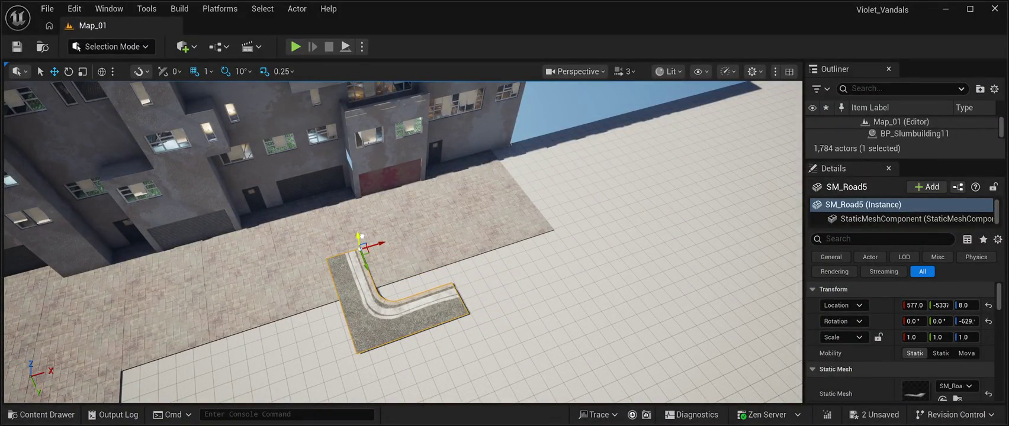
{"action": "mouse_move", "coordinate": [365, 262]}
{"action": "left_mouse_down"}
{"action": "mouse_move", "coordinate": [371, 196]}
{"action": "mouse_move", "coordinate": [370, 251]}
{"action": "mouse_move", "coordinate": [389, 224]}
{"action": "left_mouse_up"}
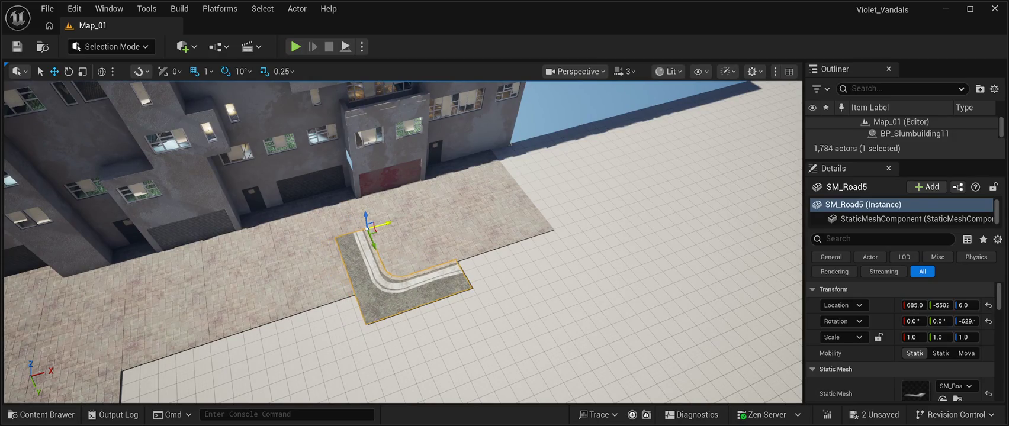
Step: Fly the view along the paved stretch and back above the corner piece
{"action": "left_click_drag", "start_coordinate": [389, 223], "coordinate": [279, 237]}
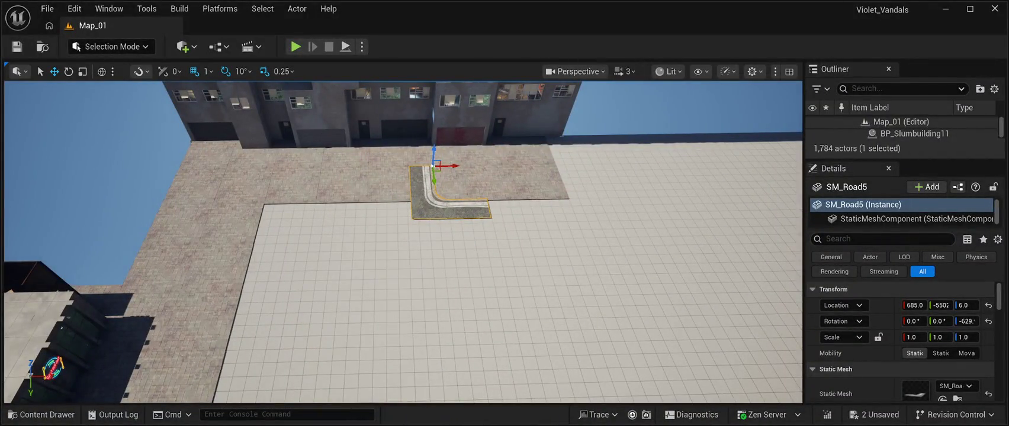
{"action": "left_click_drag", "start_coordinate": [279, 237], "coordinate": [231, 246]}
{"action": "scroll", "coordinate": [402, 242], "scroll_direction": "down", "scroll_amount": 3}
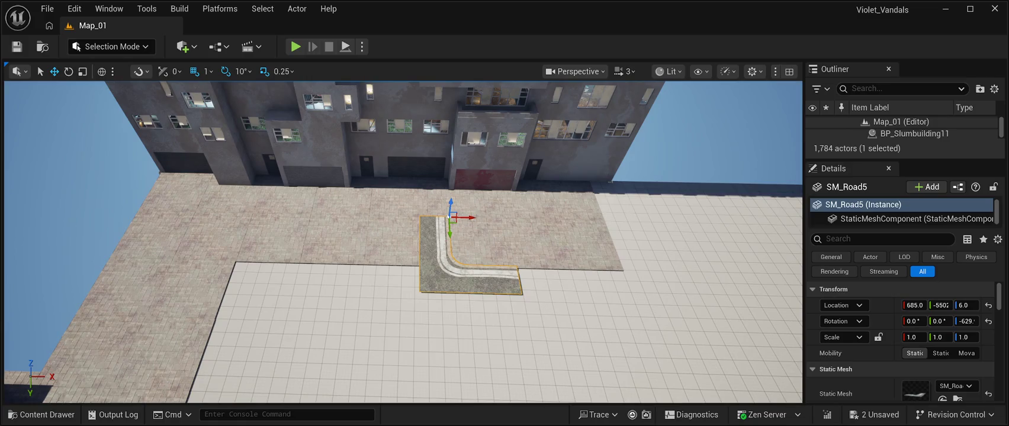
Step: Duplicate the corner as SM_Road6, slide the copy left, and turn it 60°
{"action": "left_click_drag", "start_coordinate": [475, 218], "coordinate": [388, 221]}
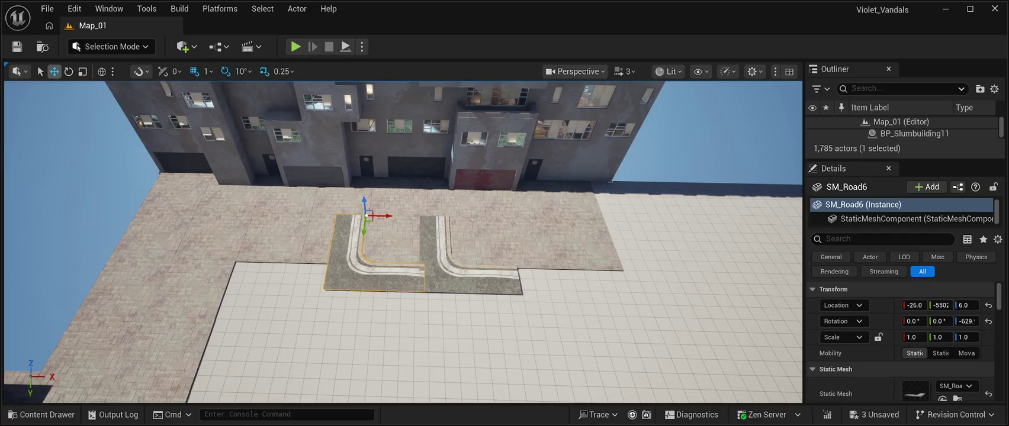
{"action": "left_click", "coordinate": [68, 71]}
{"action": "left_click_drag", "start_coordinate": [395, 232], "coordinate": [389, 191]}
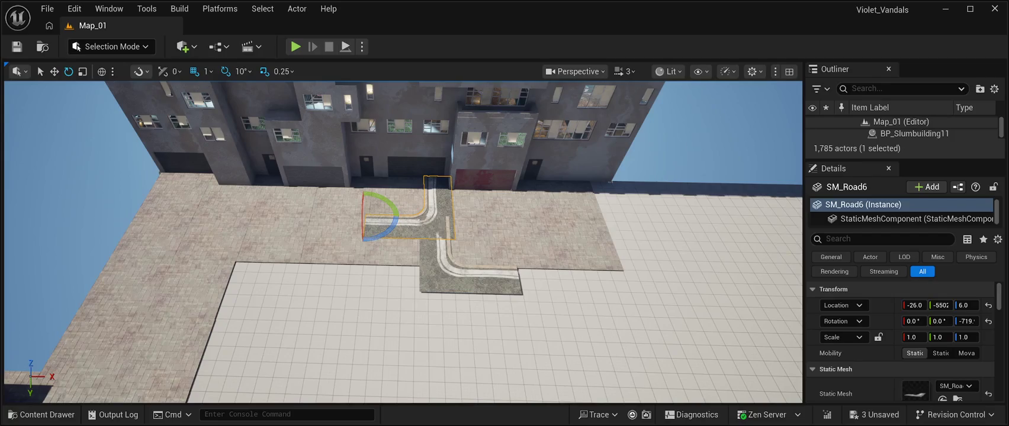
{"action": "key", "text": "w"}
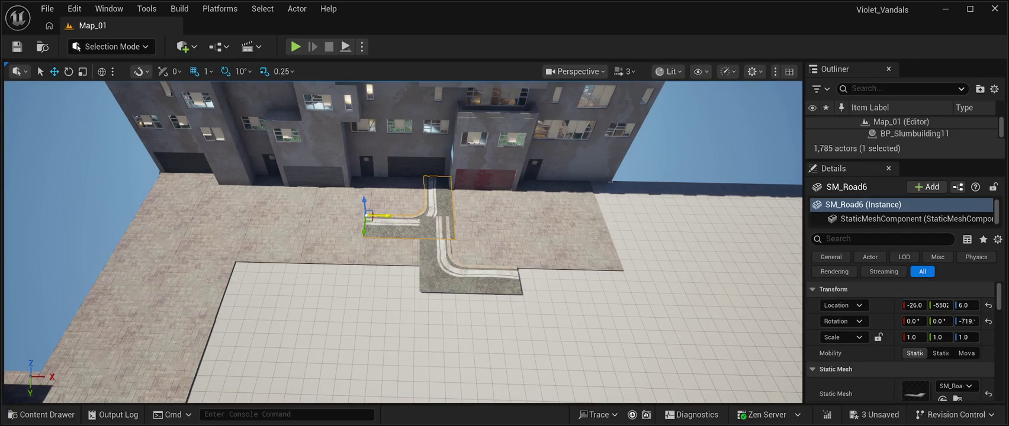
Step: Move SM_Road6 further left along X, then push it back along Y
{"action": "left_click_drag", "start_coordinate": [382, 225], "coordinate": [345, 219]}
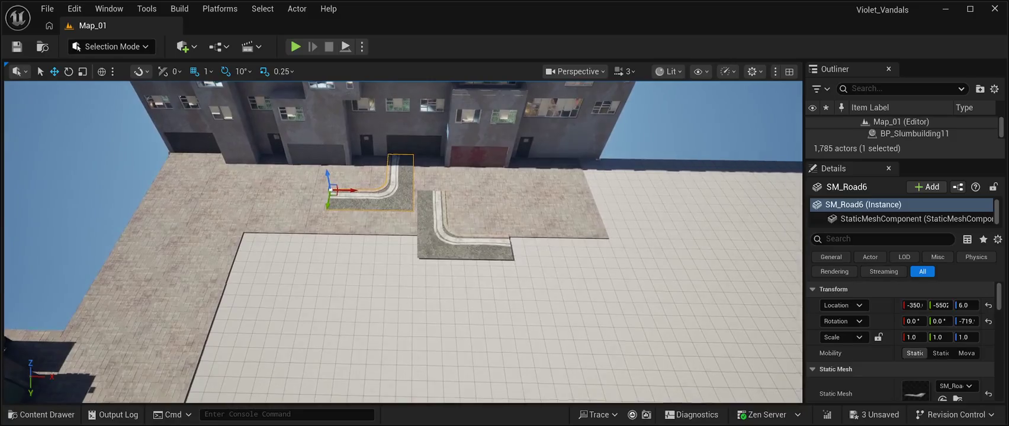
{"action": "left_click_drag", "start_coordinate": [339, 224], "coordinate": [322, 270]}
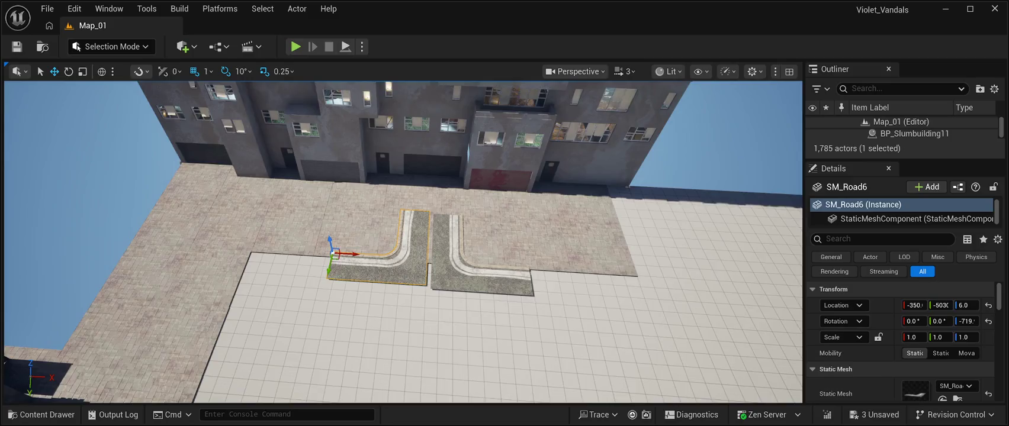
{"action": "scroll", "coordinate": [322, 270], "scroll_direction": "down", "scroll_amount": 5}
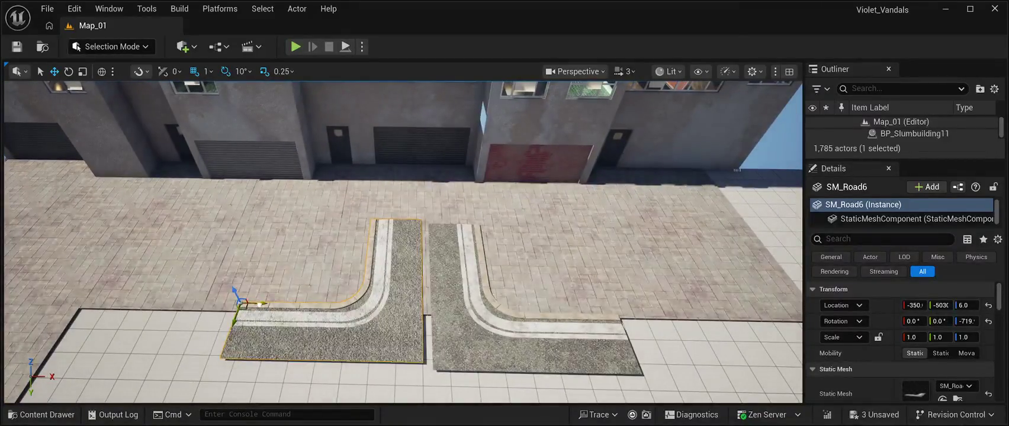
{"action": "mouse_move", "coordinate": [260, 304]}
{"action": "left_mouse_down"}
{"action": "mouse_move", "coordinate": [237, 315]}
{"action": "mouse_move", "coordinate": [263, 237]}
{"action": "left_mouse_up"}
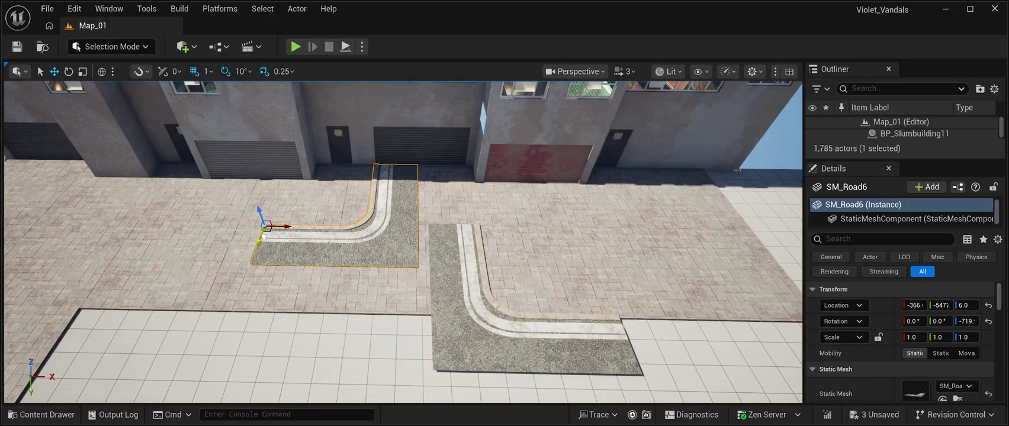
Step: Align SM_Road5 and SM_Road6 into a T-junction beside the building
{"action": "left_click", "coordinate": [474, 308]}
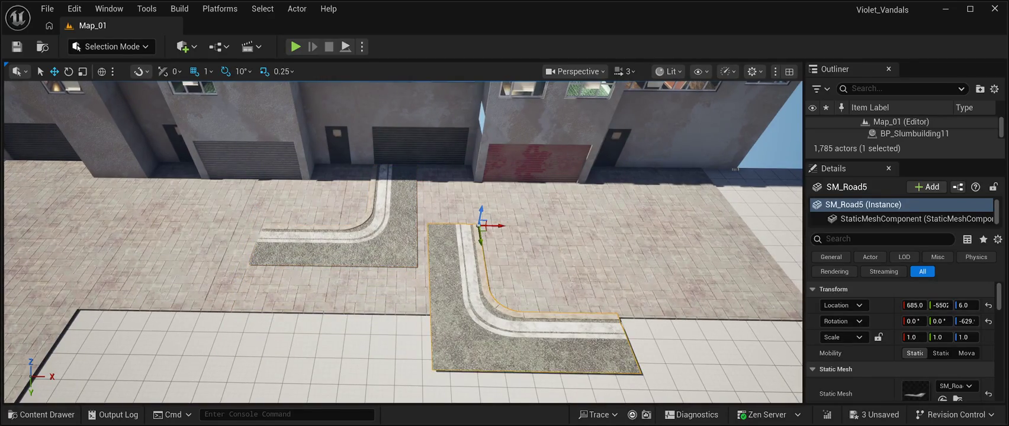
{"action": "mouse_move", "coordinate": [480, 238]}
{"action": "left_mouse_down"}
{"action": "mouse_move", "coordinate": [473, 189]}
{"action": "mouse_move", "coordinate": [485, 176]}
{"action": "mouse_move", "coordinate": [457, 184]}
{"action": "mouse_move", "coordinate": [465, 199]}
{"action": "left_mouse_up"}
{"action": "scroll", "coordinate": [483, 176], "scroll_direction": "up", "scroll_amount": 2}
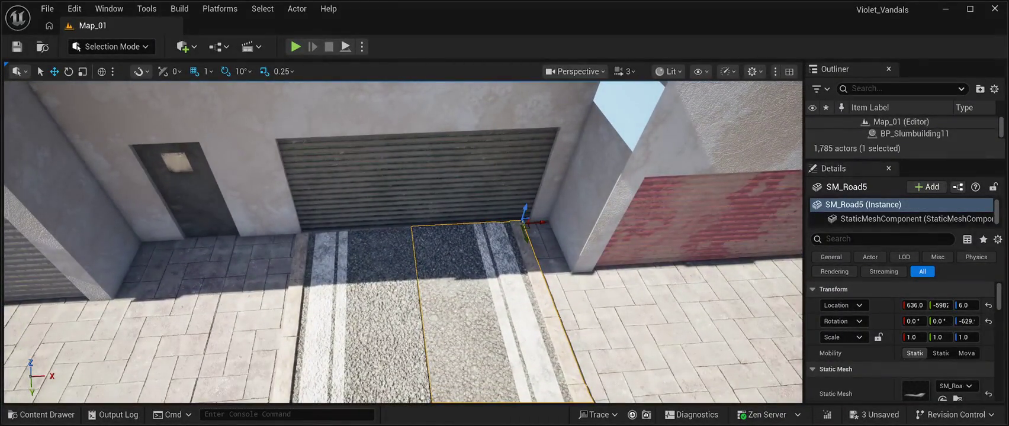
{"action": "left_click_drag", "start_coordinate": [539, 222], "coordinate": [532, 242]}
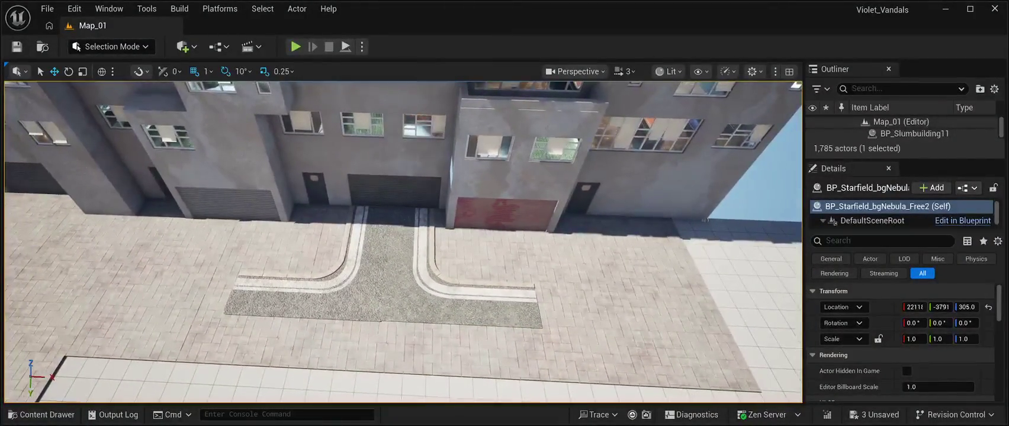
{"action": "left_click", "coordinate": [308, 290]}
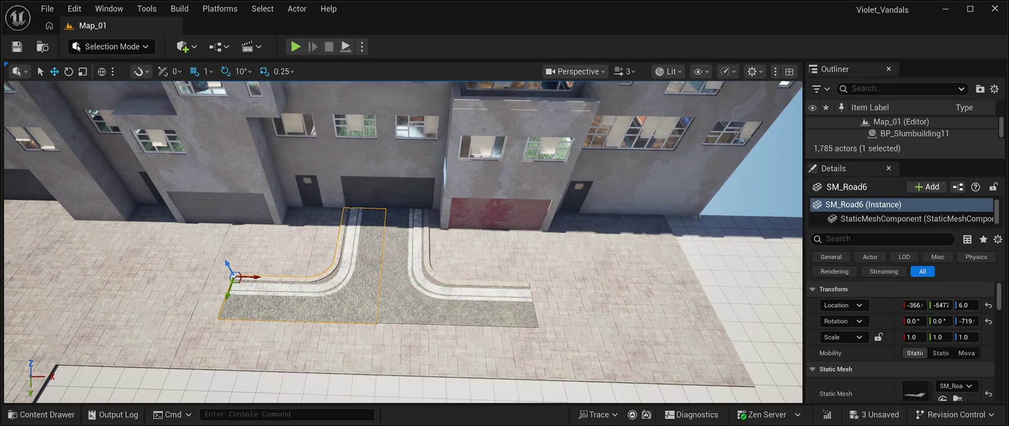
{"action": "left_click_drag", "start_coordinate": [230, 289], "coordinate": [228, 290]}
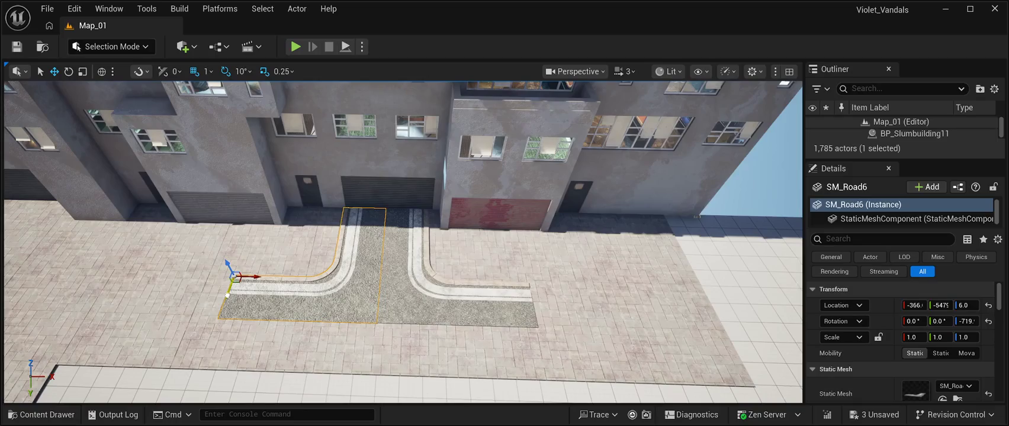
{"action": "left_click_drag", "start_coordinate": [230, 285], "coordinate": [229, 284]}
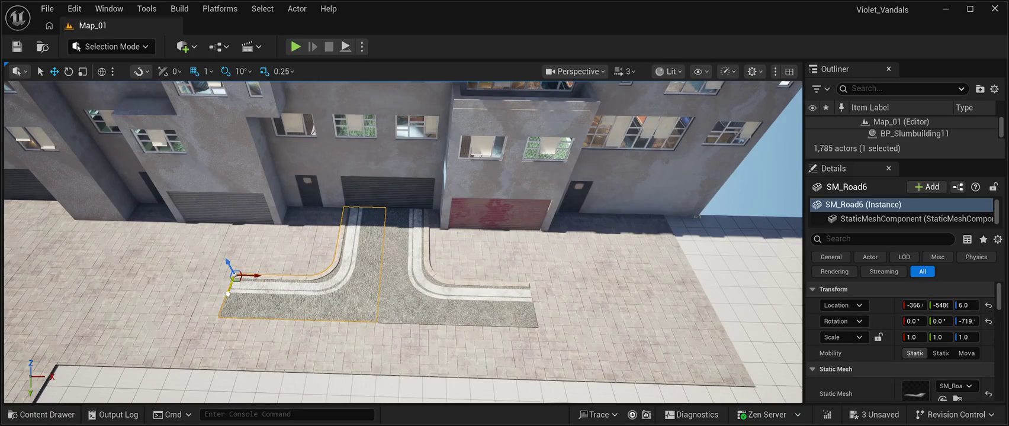
Step: Frame the junction, then show the CyberPunkMegapack folder in the Content Drawer
{"action": "left_click", "coordinate": [229, 283]}
{"action": "scroll", "coordinate": [229, 284], "scroll_direction": "up", "scroll_amount": 3}
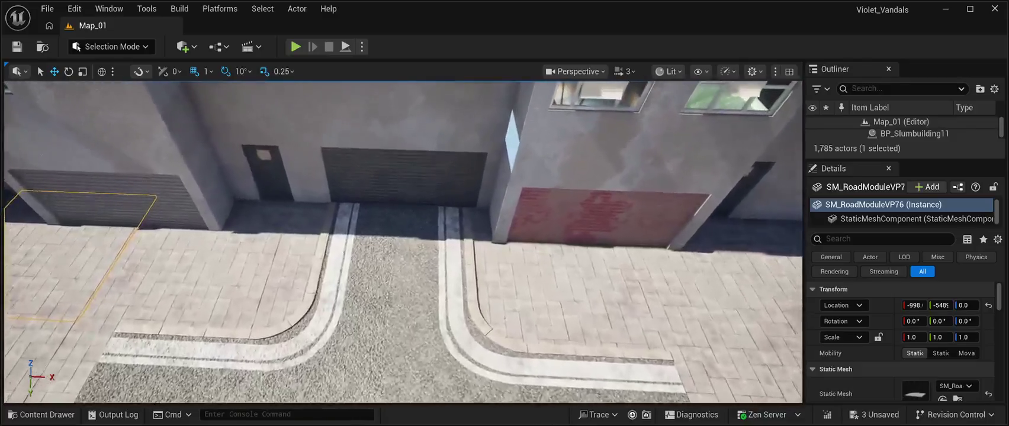
{"action": "scroll", "coordinate": [403, 243], "scroll_direction": "down", "scroll_amount": 5}
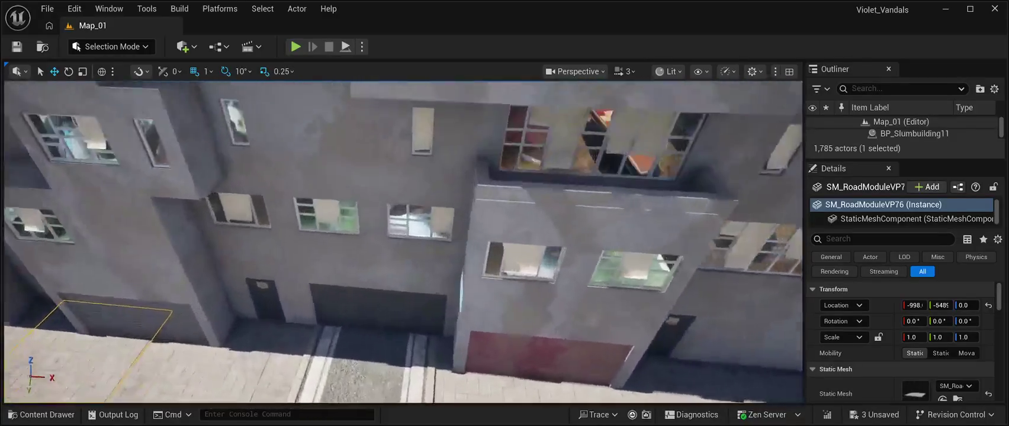
{"action": "scroll", "coordinate": [403, 243], "scroll_direction": "down", "scroll_amount": 5}
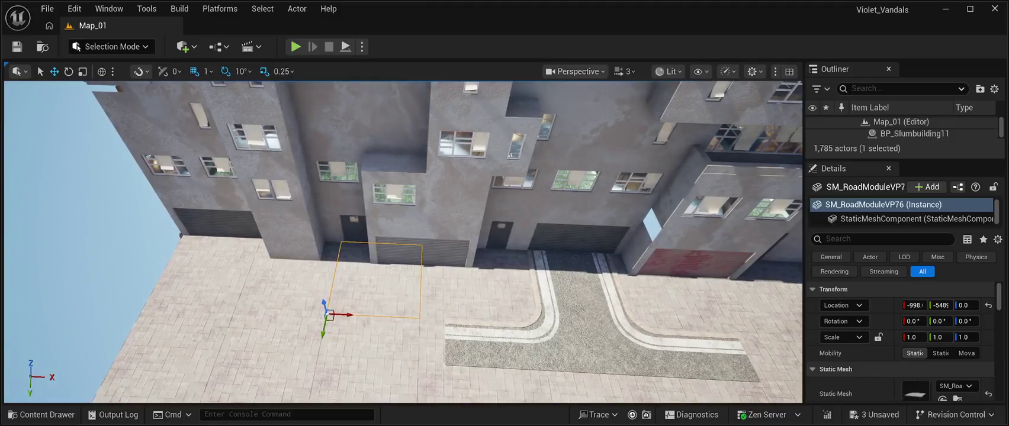
{"action": "key", "text": "d"}
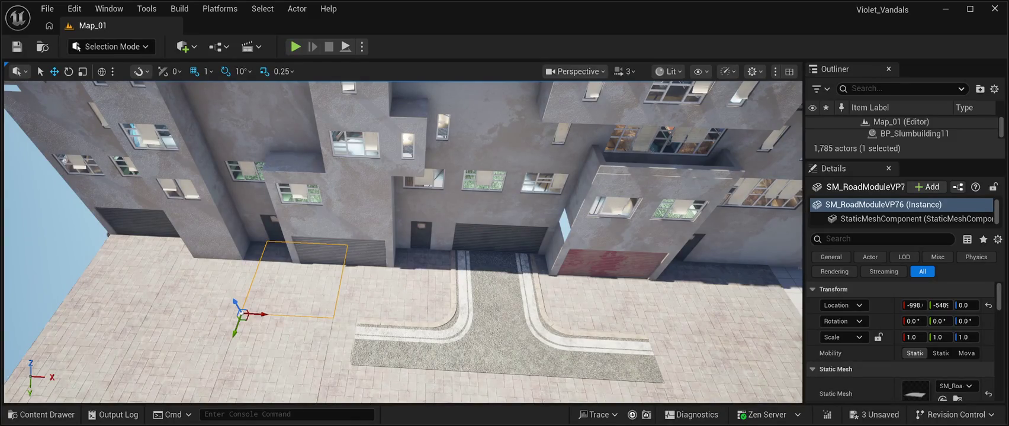
{"action": "left_click", "coordinate": [41, 414]}
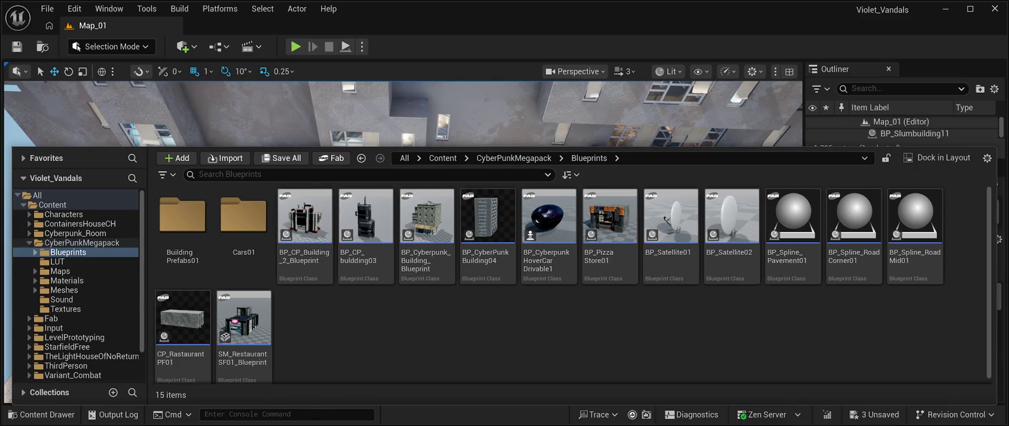
{"action": "left_click", "coordinate": [82, 243]}
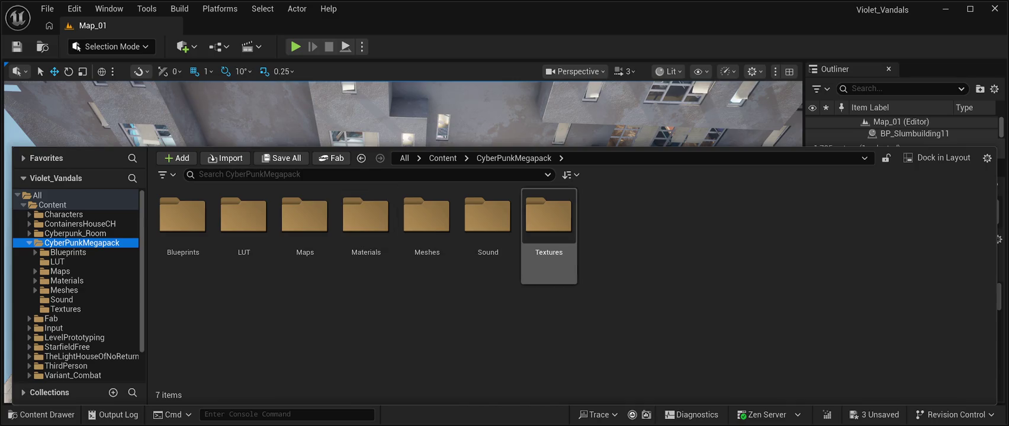
Step: Browse the Textures folder and the Cyberpunk_Room Mesh folder, then return to CyberPunkMegapack
{"action": "double_click", "coordinate": [549, 219]}
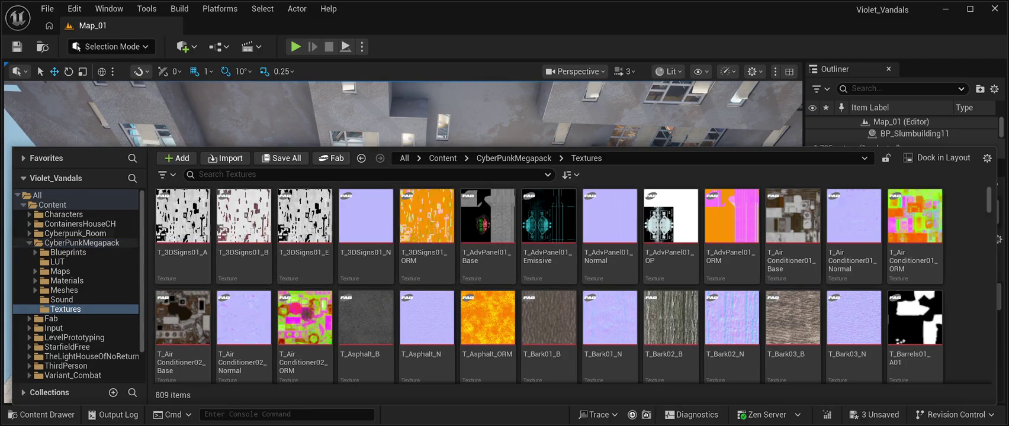
{"action": "left_click", "coordinate": [76, 233]}
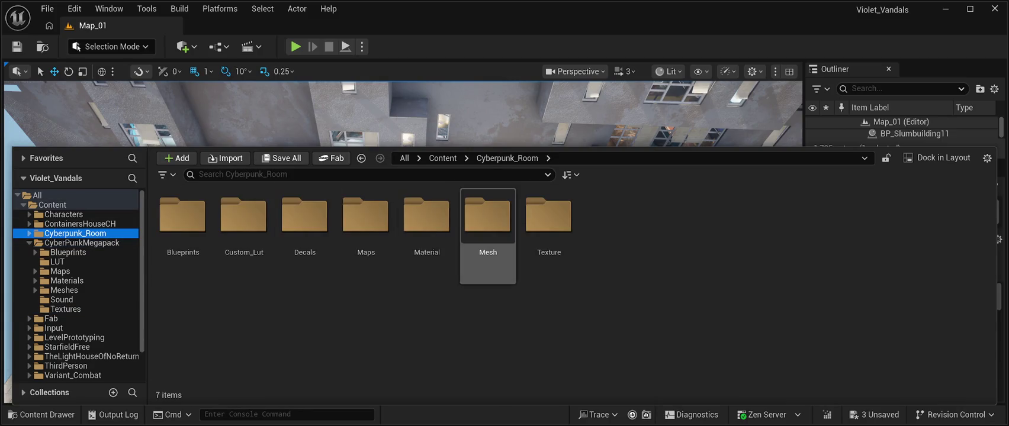
{"action": "double_click", "coordinate": [487, 219]}
{"action": "scroll", "coordinate": [549, 275], "scroll_direction": "down", "scroll_amount": 3}
{"action": "scroll", "coordinate": [549, 275], "scroll_direction": "down", "scroll_amount": 15}
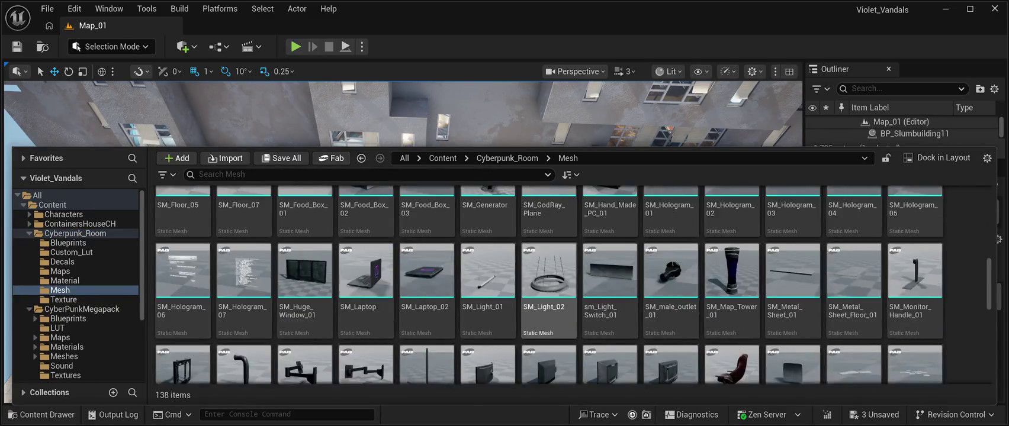
{"action": "scroll", "coordinate": [610, 350], "scroll_direction": "down", "scroll_amount": 2}
{"action": "scroll", "coordinate": [549, 279], "scroll_direction": "up", "scroll_amount": 10}
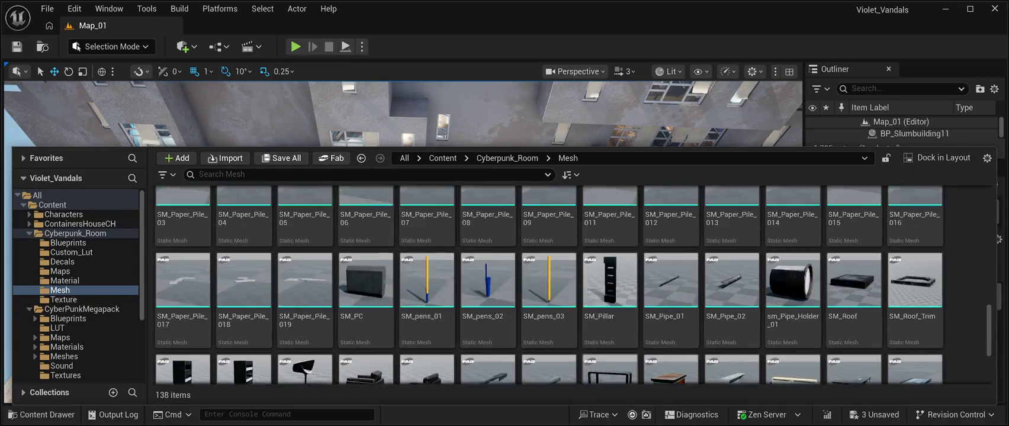
{"action": "scroll", "coordinate": [548, 308], "scroll_direction": "up", "scroll_amount": 5}
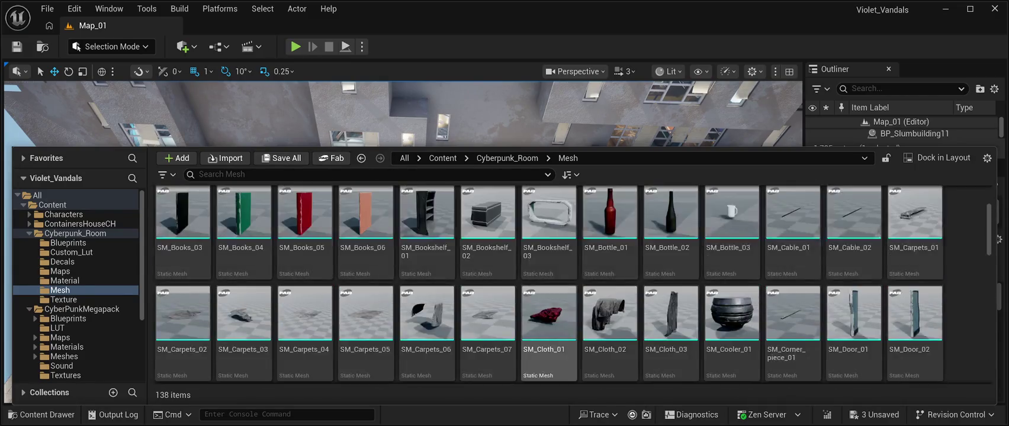
{"action": "scroll", "coordinate": [548, 308], "scroll_direction": "down", "scroll_amount": 15}
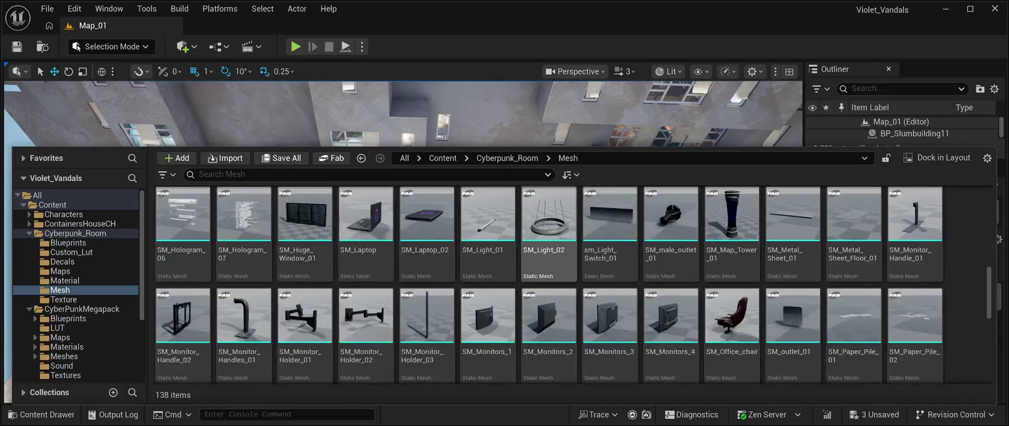
{"action": "scroll", "coordinate": [548, 308], "scroll_direction": "up", "scroll_amount": 2}
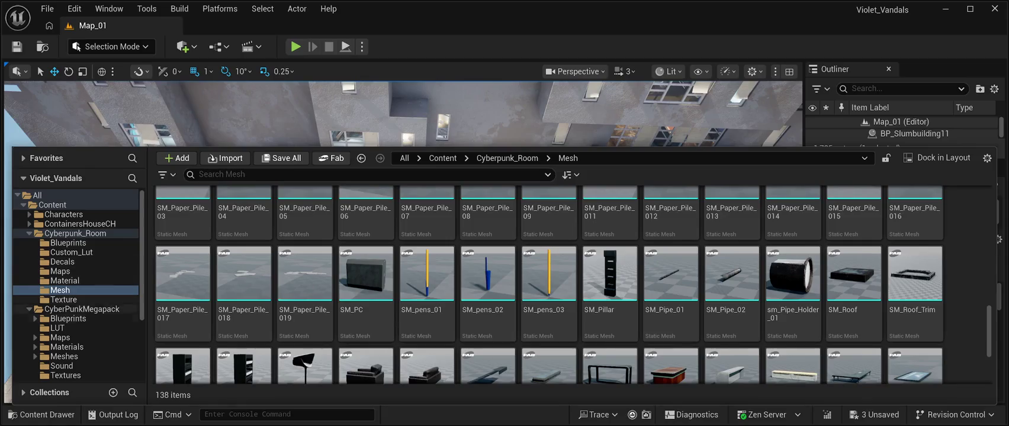
{"action": "left_click", "coordinate": [82, 309]}
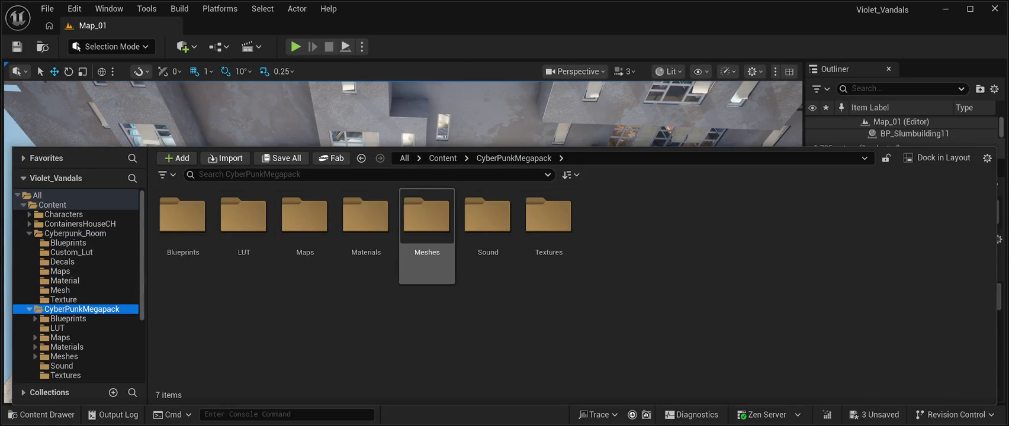
Step: Open the Meshes folder and select the SM_Skyscraper_Module01 mesh
{"action": "double_click", "coordinate": [427, 222]}
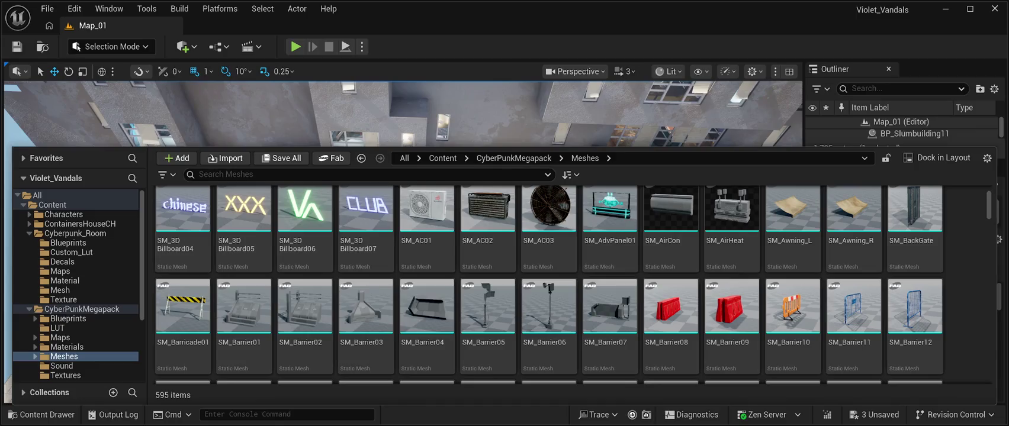
{"action": "left_click_drag", "start_coordinate": [988, 204], "coordinate": [988, 369]}
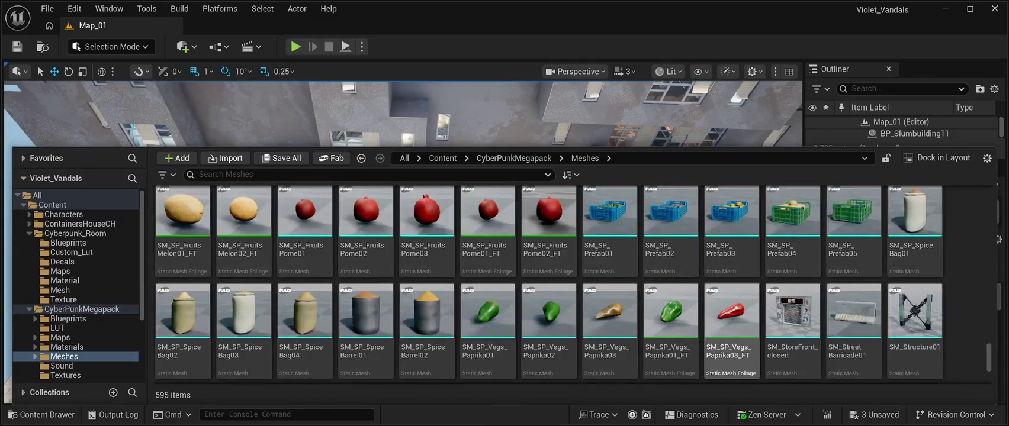
{"action": "scroll", "coordinate": [671, 332], "scroll_direction": "up", "scroll_amount": 2}
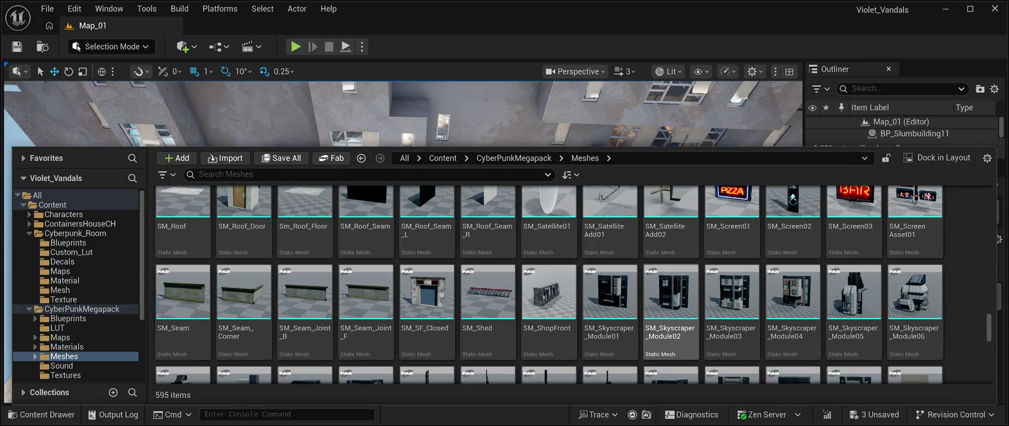
{"action": "left_click", "coordinate": [609, 310]}
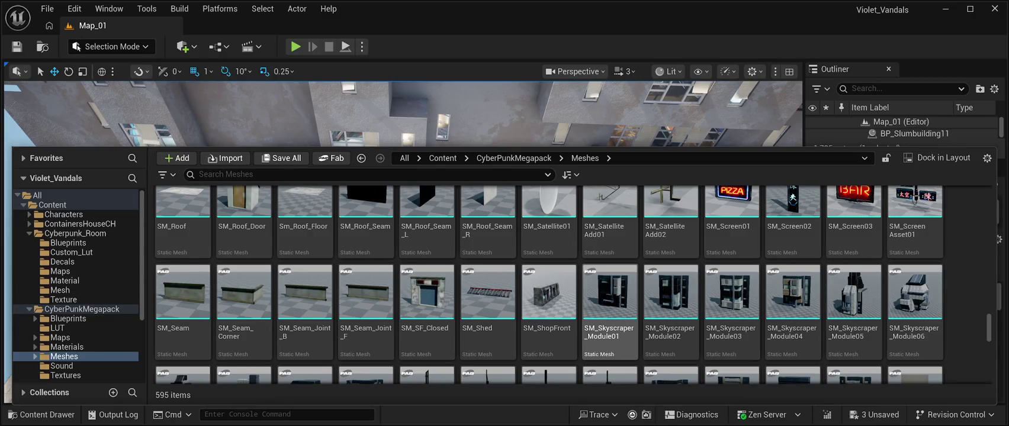
Step: Scroll through the road, slum and skyscraper mesh thumbnails, then close the Content Drawer
{"action": "scroll", "coordinate": [671, 319], "scroll_direction": "down", "scroll_amount": 15}
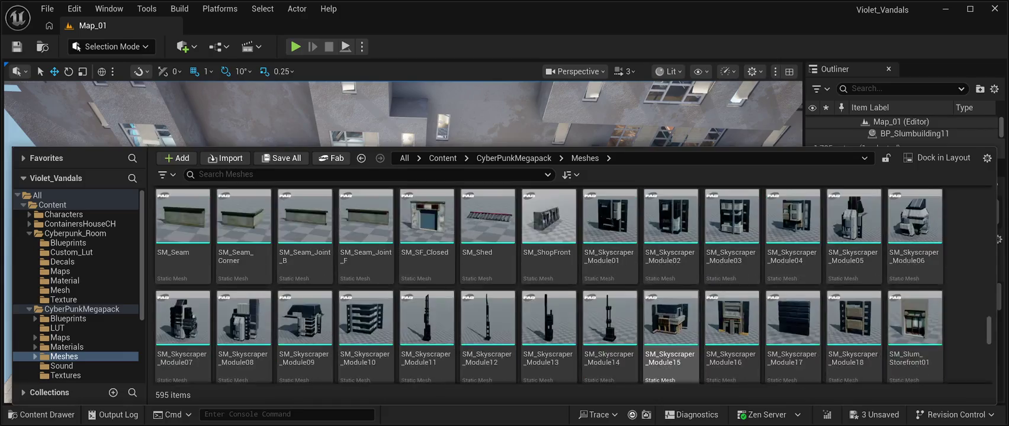
{"action": "scroll", "coordinate": [671, 343], "scroll_direction": "down", "scroll_amount": 10}
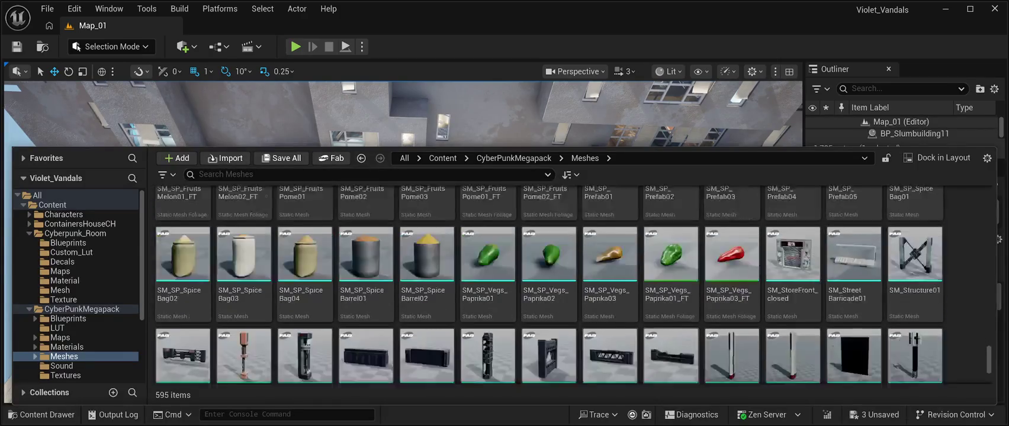
{"action": "scroll", "coordinate": [671, 344], "scroll_direction": "down", "scroll_amount": 12}
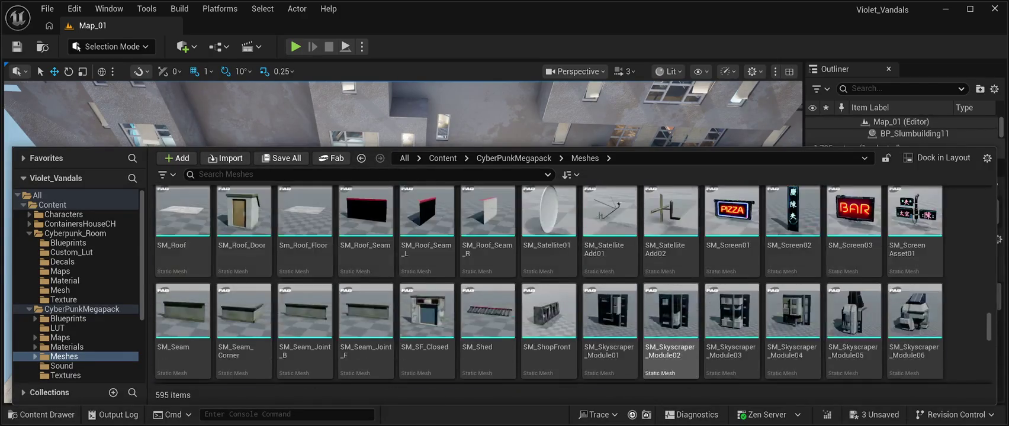
{"action": "scroll", "coordinate": [671, 343], "scroll_direction": "up", "scroll_amount": 10}
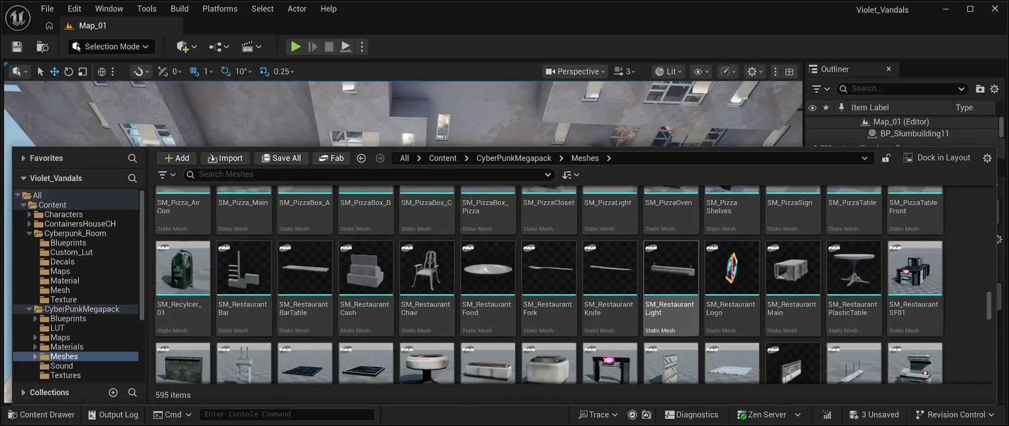
{"action": "scroll", "coordinate": [671, 344], "scroll_direction": "down", "scroll_amount": 10}
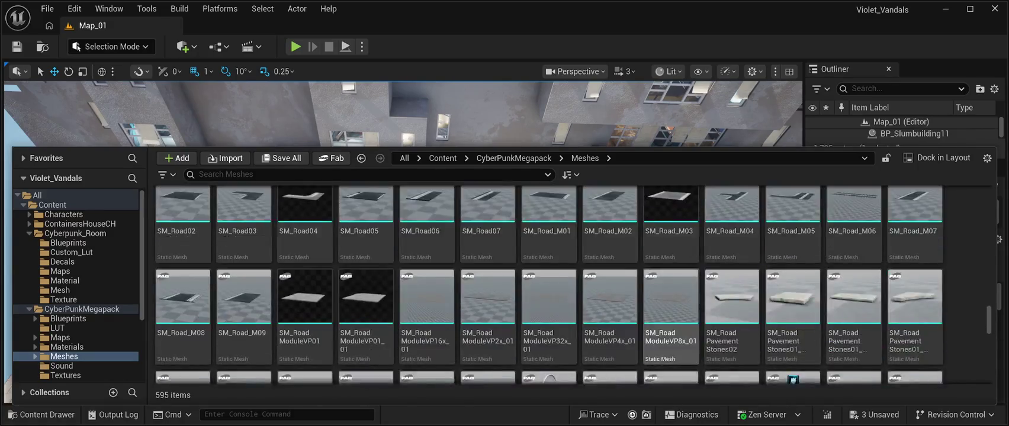
{"action": "scroll", "coordinate": [670, 296], "scroll_direction": "down", "scroll_amount": 10}
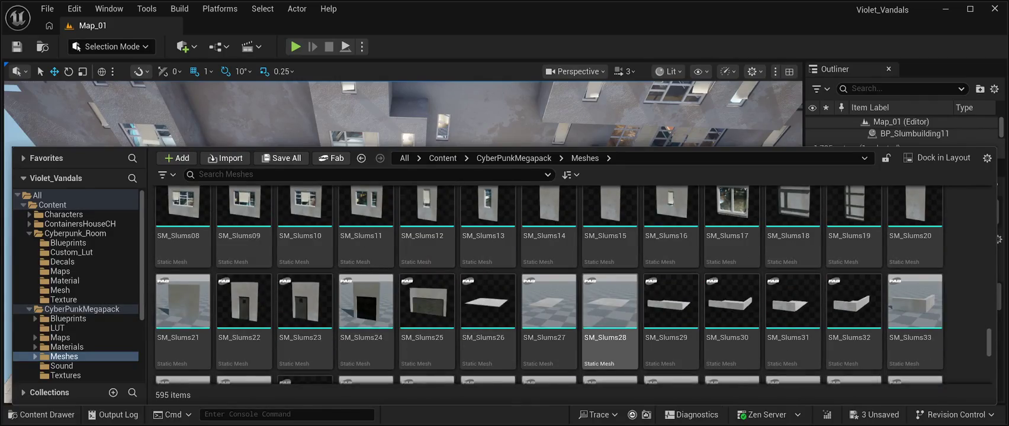
{"action": "scroll", "coordinate": [610, 343], "scroll_direction": "down", "scroll_amount": 2}
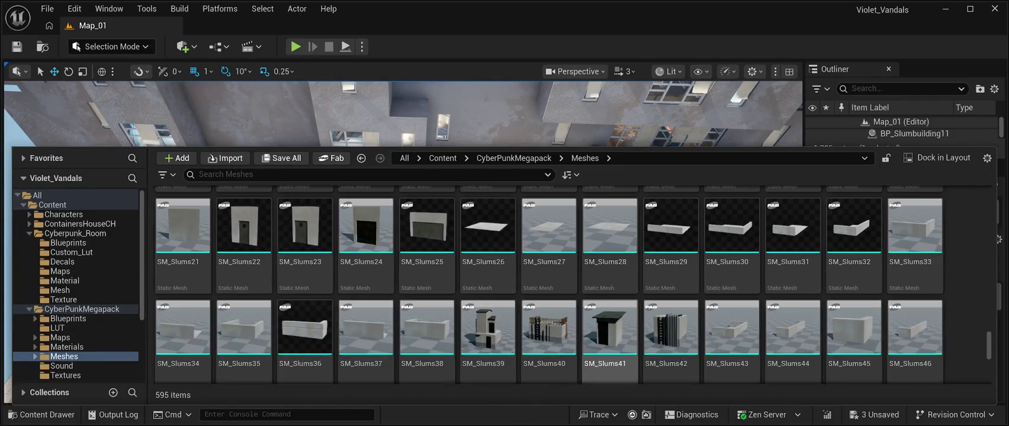
{"action": "scroll", "coordinate": [610, 332], "scroll_direction": "up", "scroll_amount": 10}
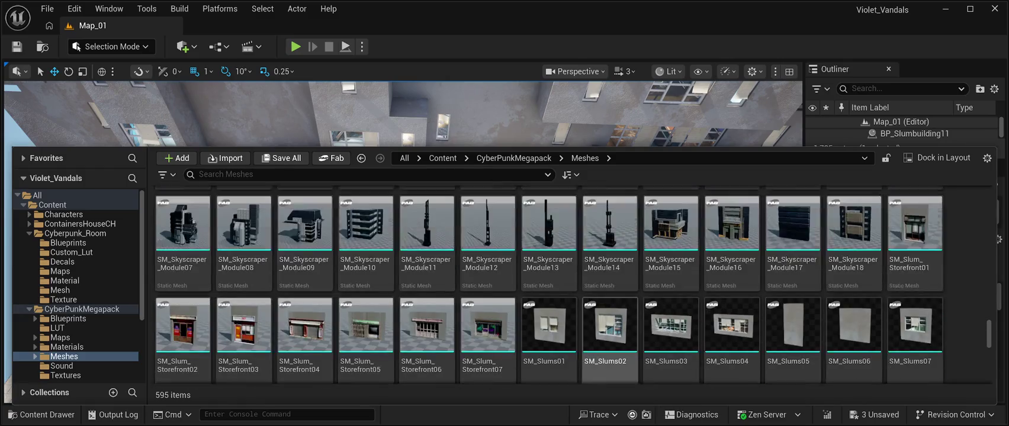
{"action": "scroll", "coordinate": [610, 302], "scroll_direction": "up", "scroll_amount": 6}
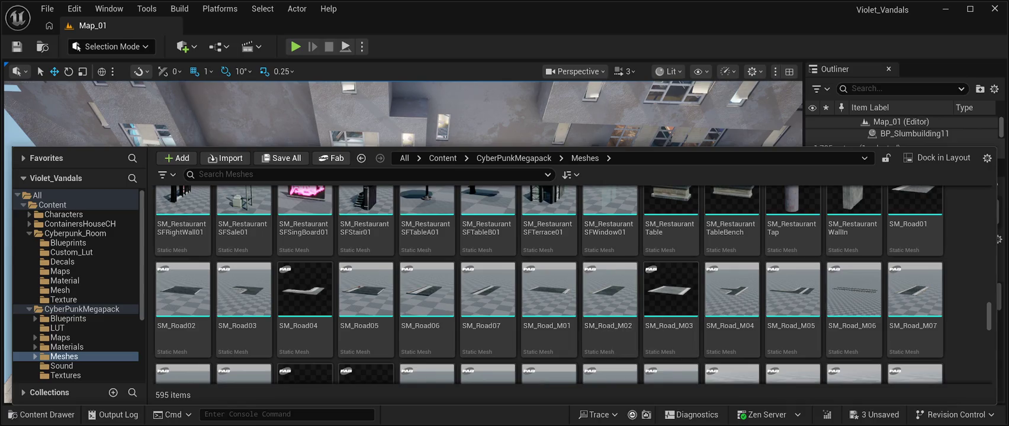
{"action": "key", "text": "ctrl+space"}
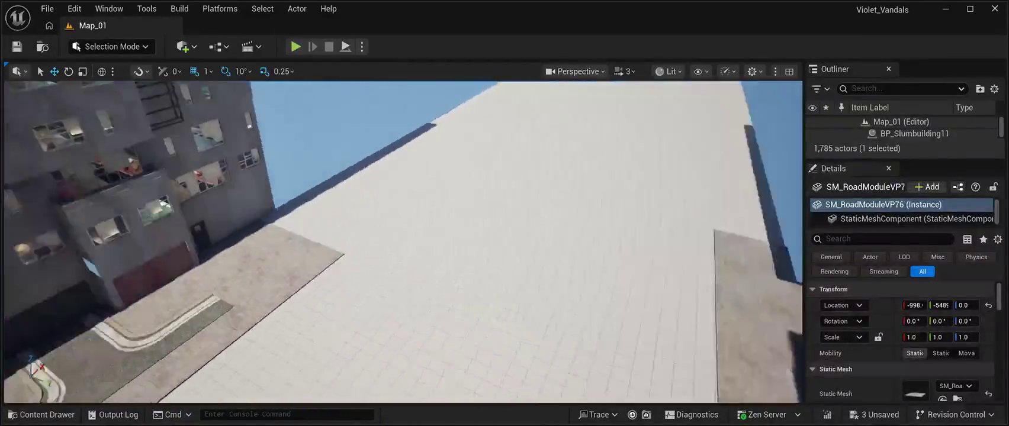
Step: Place the SM_Road_M04 T-junction and SM_Road_M05 corner on the open tiled ground
{"action": "mouse_move", "coordinate": [403, 237]}
{"action": "left_mouse_down"}
{"action": "mouse_move", "coordinate": [403, 201]}
{"action": "mouse_move", "coordinate": [410, 264]}
{"action": "left_mouse_up"}
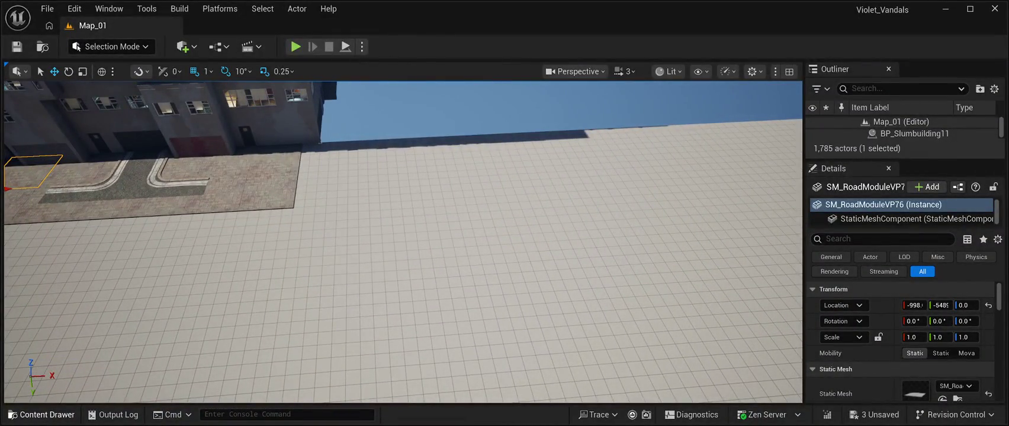
{"action": "left_click", "coordinate": [42, 414]}
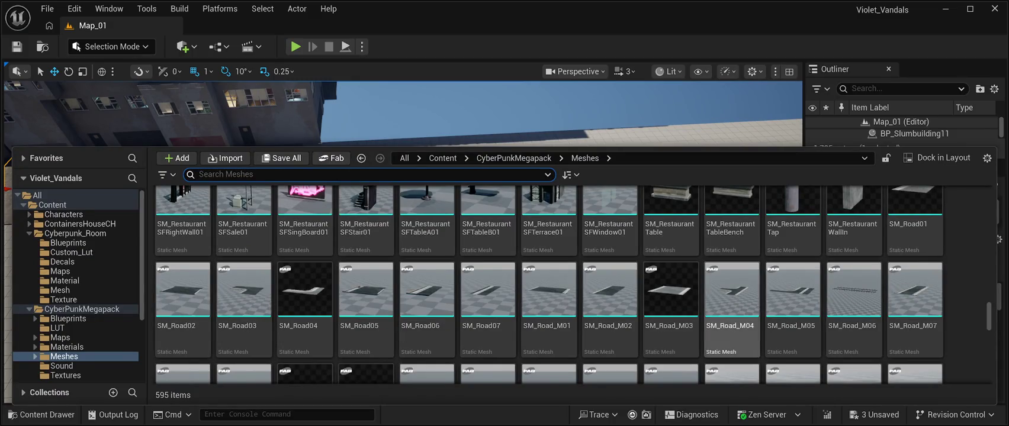
{"action": "mouse_move", "coordinate": [731, 290]}
{"action": "left_mouse_down"}
{"action": "mouse_move", "coordinate": [598, 228]}
{"action": "mouse_move", "coordinate": [504, 243]}
{"action": "left_mouse_up"}
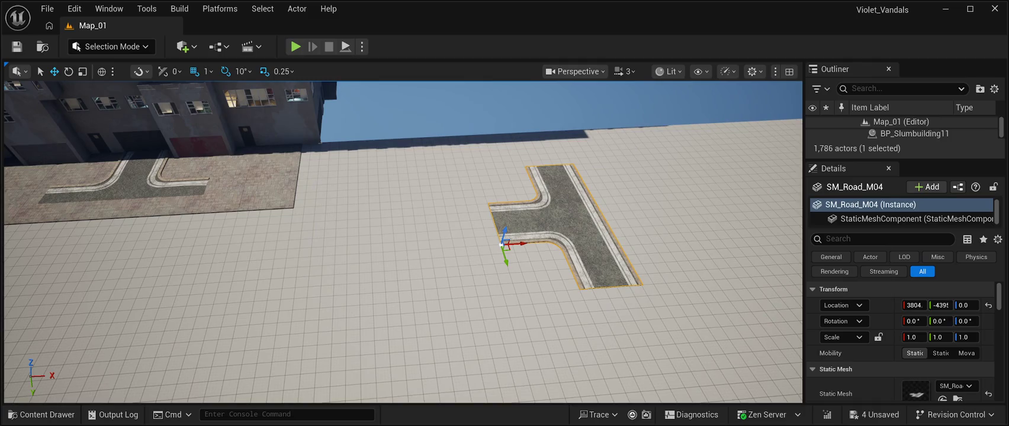
{"action": "left_click", "coordinate": [41, 414]}
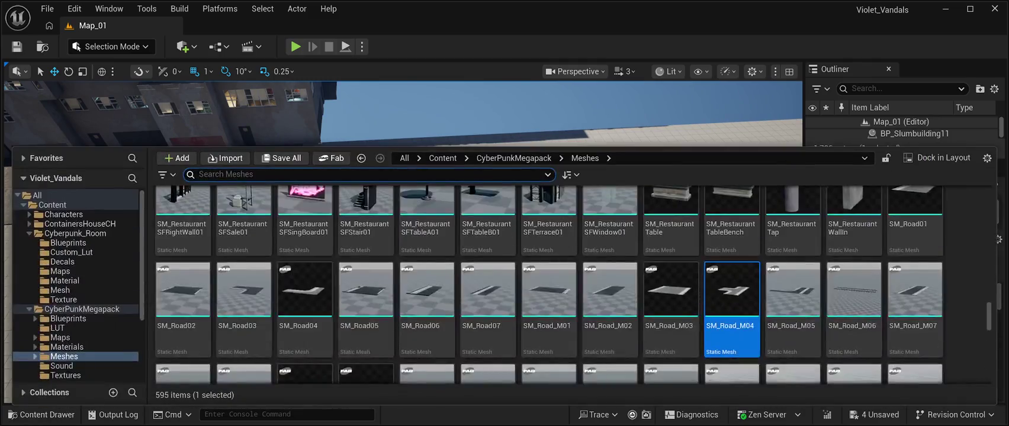
{"action": "mouse_move", "coordinate": [792, 290]}
{"action": "left_mouse_down"}
{"action": "mouse_move", "coordinate": [708, 177]}
{"action": "mouse_move", "coordinate": [663, 219]}
{"action": "mouse_move", "coordinate": [644, 208]}
{"action": "left_mouse_up"}
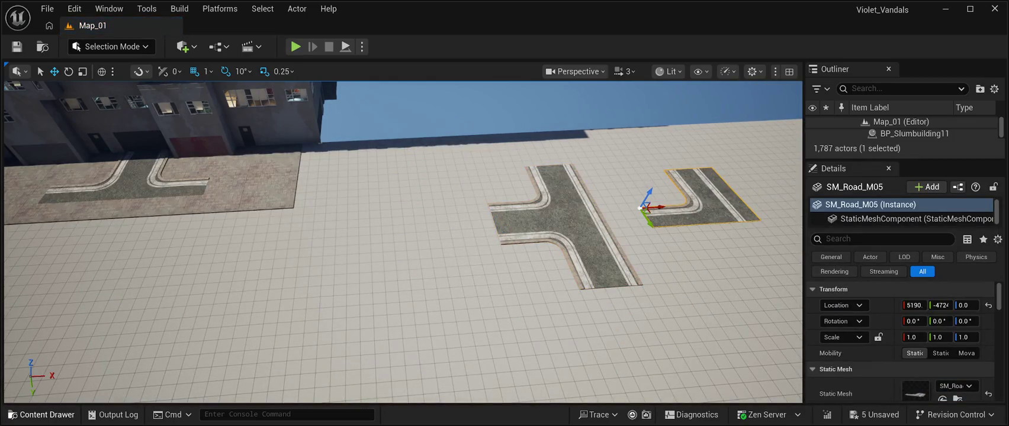
Step: Add another road piece left of the T-junction and an SM_Road_M02 piece beside it
{"action": "left_click", "coordinate": [41, 414]}
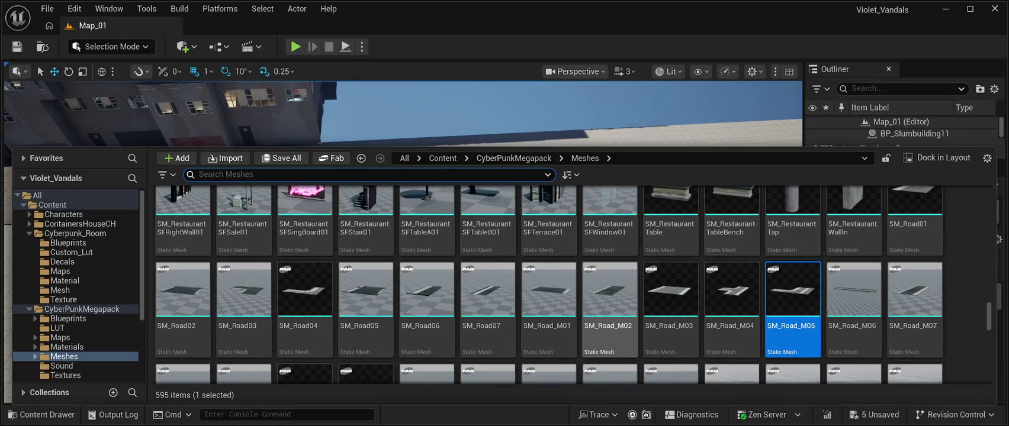
{"action": "key", "text": "ctrl+space"}
{"action": "mouse_move", "coordinate": [641, 207]}
{"action": "left_mouse_down"}
{"action": "mouse_move", "coordinate": [423, 261]}
{"action": "mouse_move", "coordinate": [412, 281]}
{"action": "left_mouse_up"}
{"action": "left_click", "coordinate": [41, 414]}
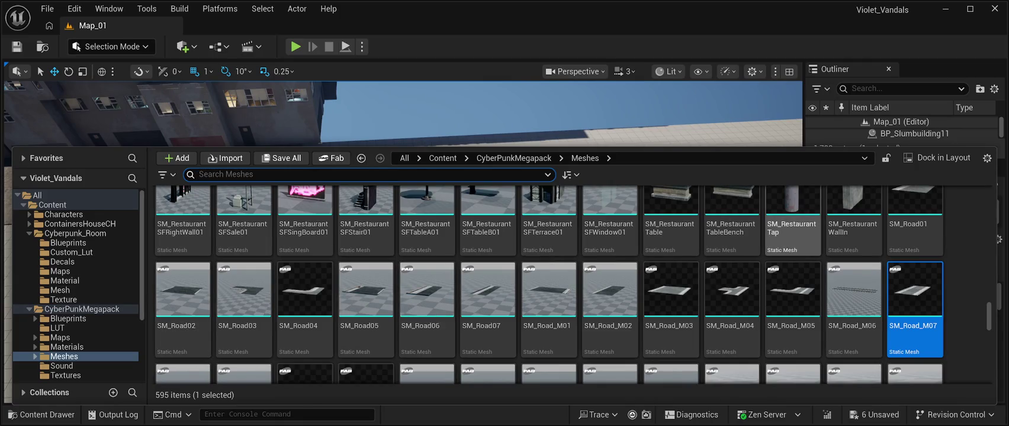
{"action": "left_click", "coordinate": [610, 290]}
{"action": "key", "text": "ctrl+space"}
{"action": "left_click_drag", "start_coordinate": [392, 269], "coordinate": [362, 260]}
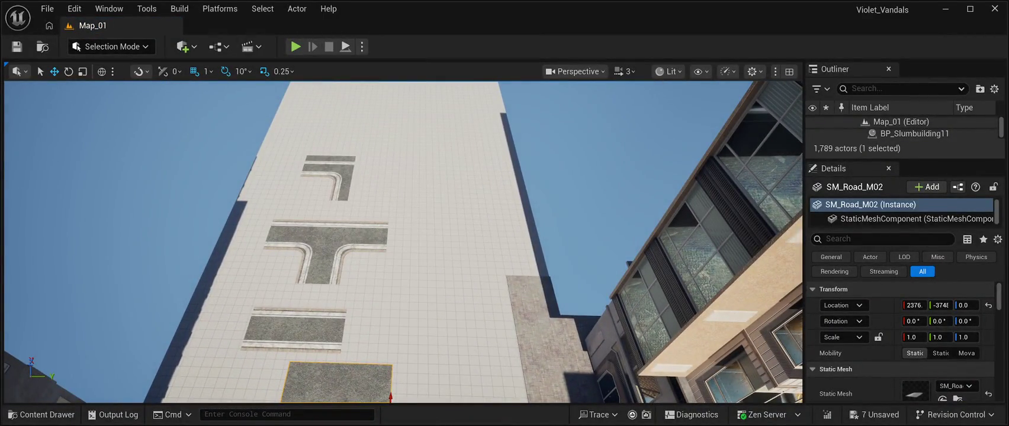
Step: Place an SM_Road_M01 piece above the T-junction
{"action": "key", "text": "ctrl+space"}
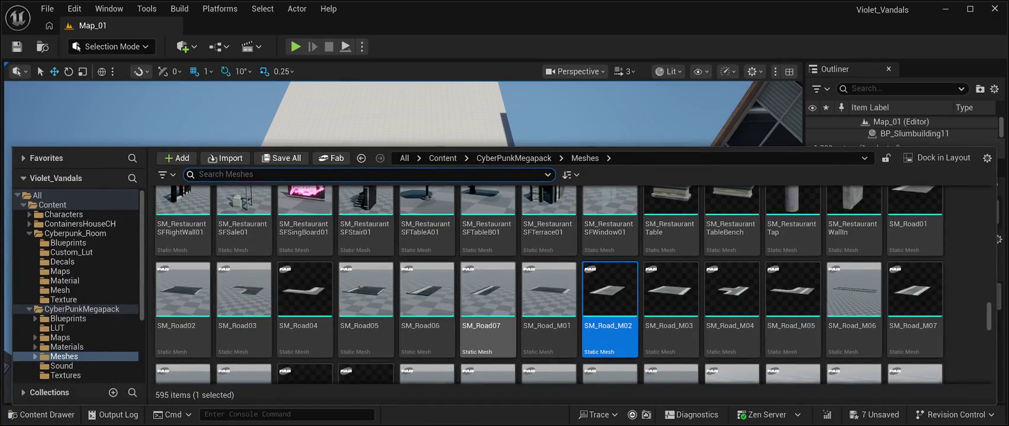
{"action": "left_click", "coordinate": [549, 296]}
{"action": "key", "text": "ctrl+space"}
{"action": "mouse_move", "coordinate": [424, 212]}
{"action": "left_mouse_down"}
{"action": "mouse_move", "coordinate": [485, 172]}
{"action": "mouse_move", "coordinate": [458, 152]}
{"action": "mouse_move", "coordinate": [417, 193]}
{"action": "left_mouse_up"}
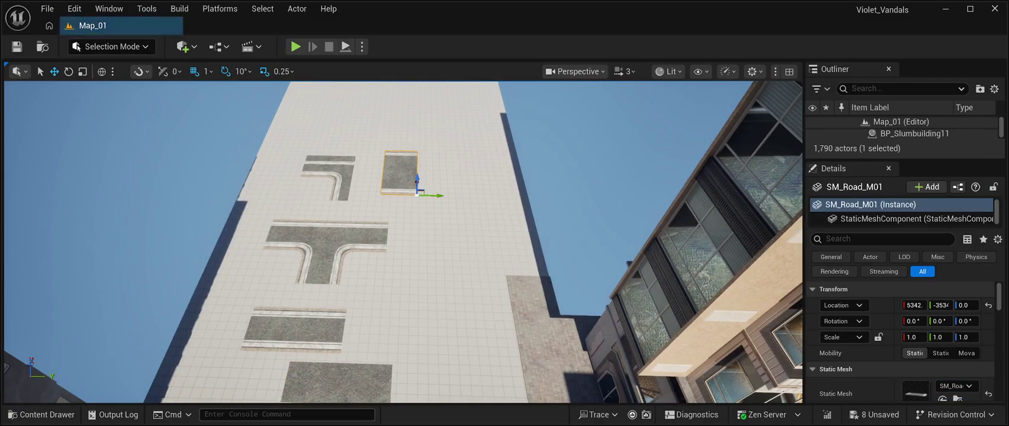
{"action": "left_click", "coordinate": [42, 415]}
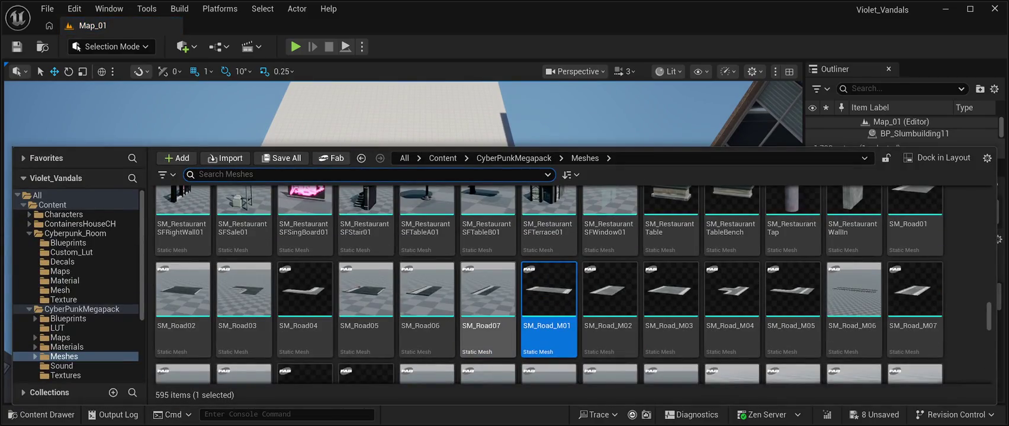
{"action": "key", "text": "ctrl+space"}
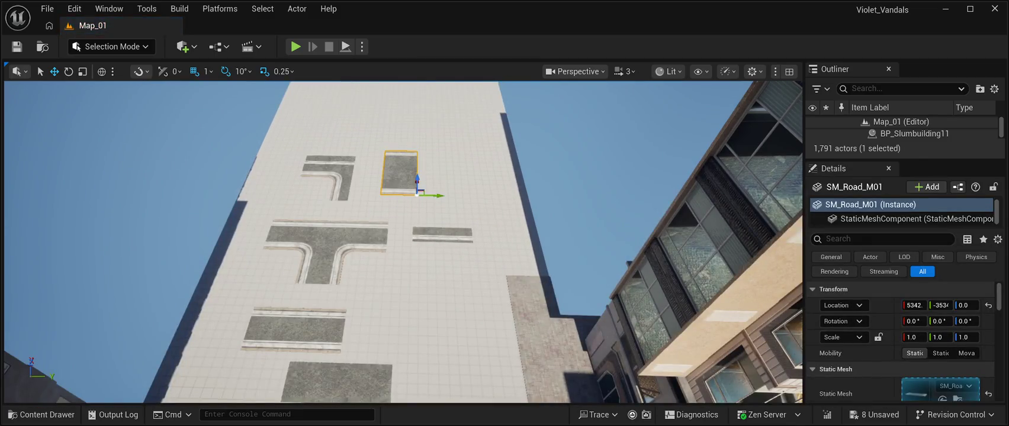
{"action": "key", "text": "ctrl+space"}
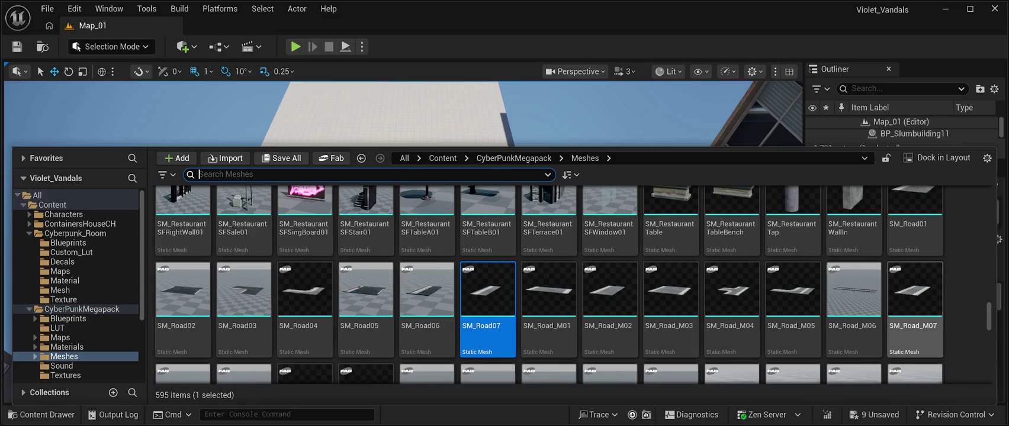
Step: Place an SM_Road03 corner and square SM_Road02 tiles on the ground
{"action": "left_click", "coordinate": [244, 290]}
{"action": "mouse_move", "coordinate": [243, 290]}
{"action": "left_mouse_down"}
{"action": "mouse_move", "coordinate": [331, 249]}
{"action": "mouse_move", "coordinate": [402, 189]}
{"action": "mouse_move", "coordinate": [466, 180]}
{"action": "left_mouse_up"}
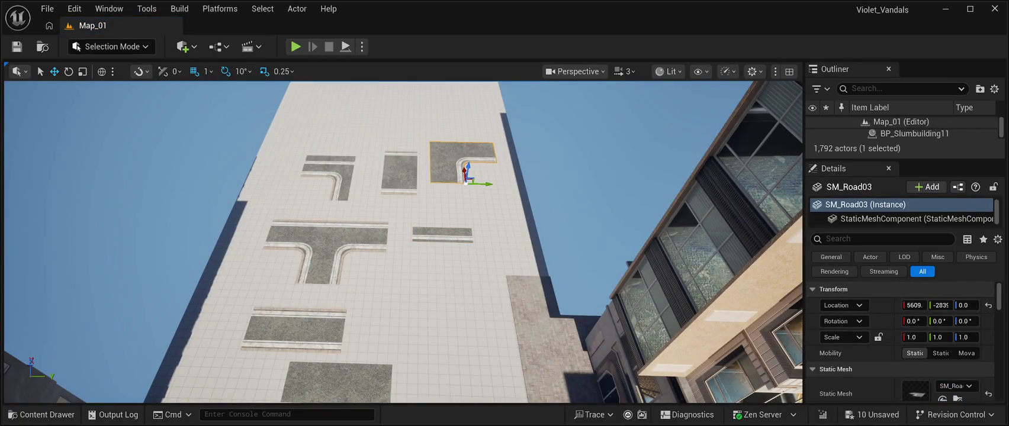
{"action": "left_click", "coordinate": [41, 415]}
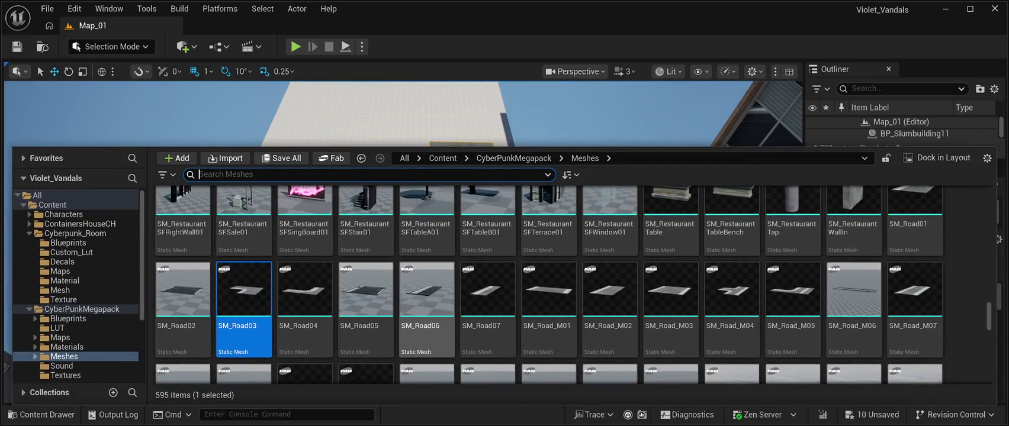
{"action": "key", "text": "ctrl+space"}
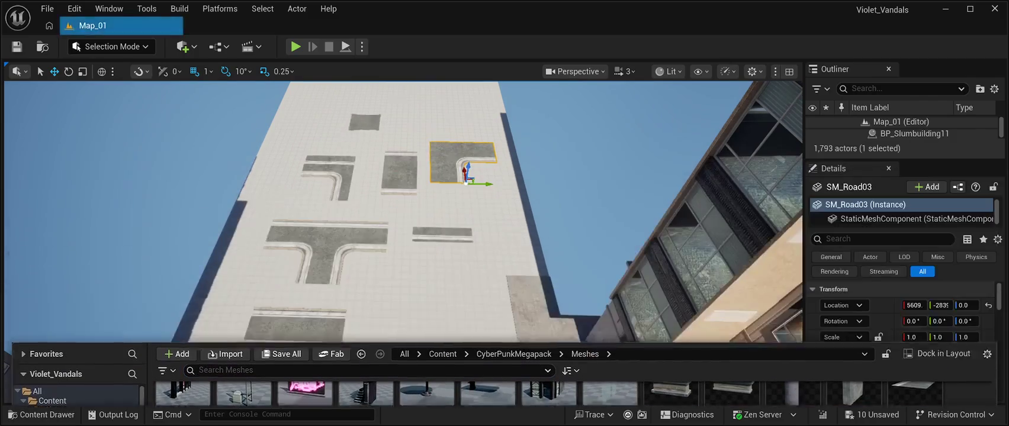
{"action": "left_click", "coordinate": [362, 122]}
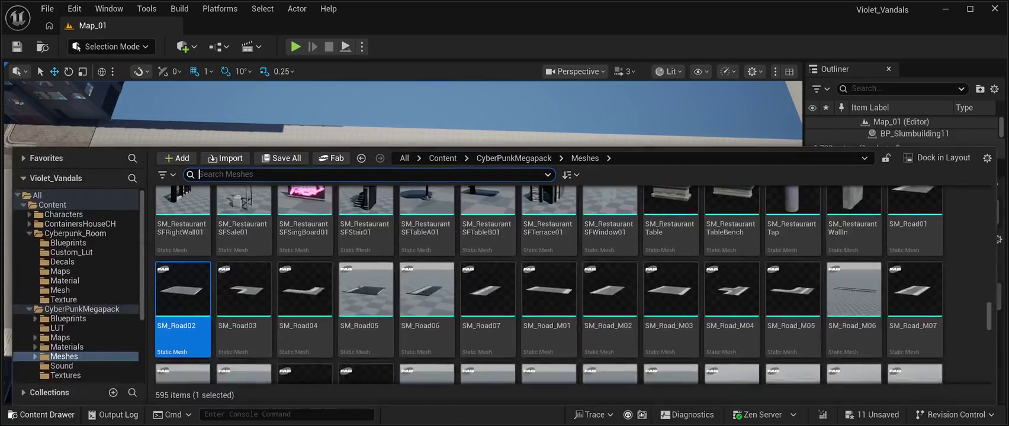
{"action": "left_click", "coordinate": [42, 414]}
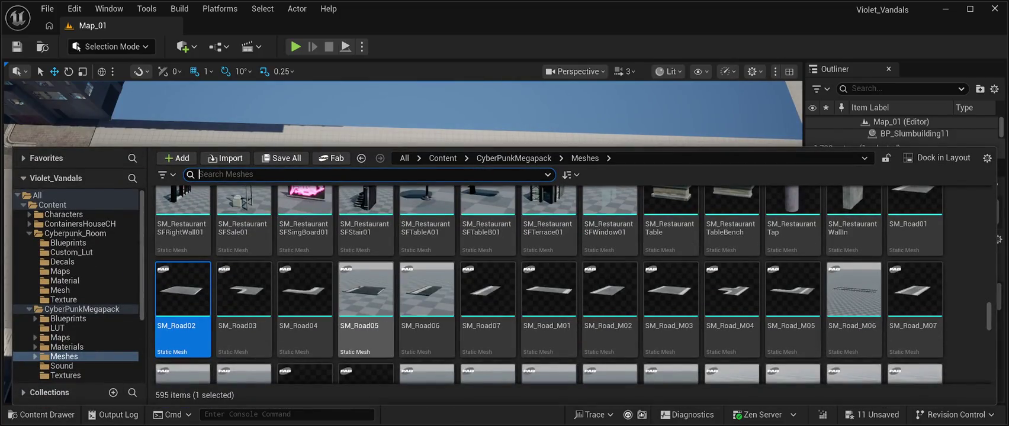
{"action": "key", "text": "ctrl+space"}
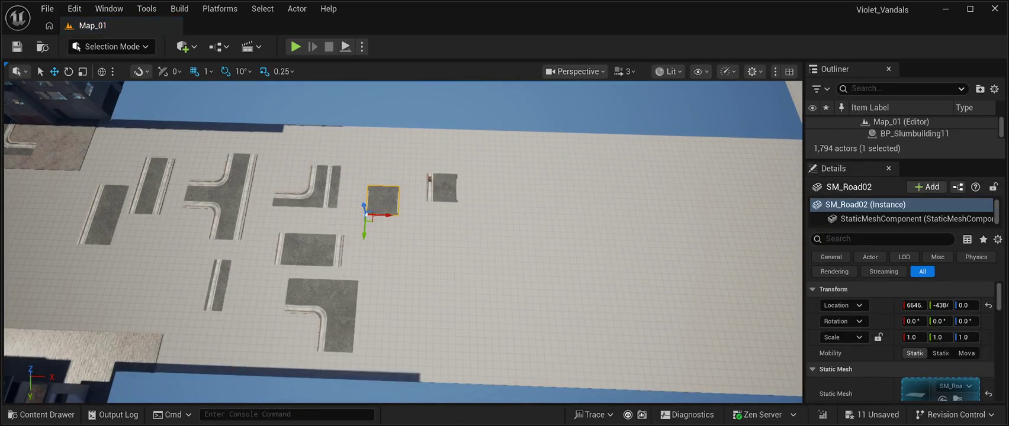
{"action": "left_click", "coordinate": [442, 187]}
Step: Add an SM_Road05 piece beside the tiles and an SM_Road_M08 piece
{"action": "left_click", "coordinate": [41, 414]}
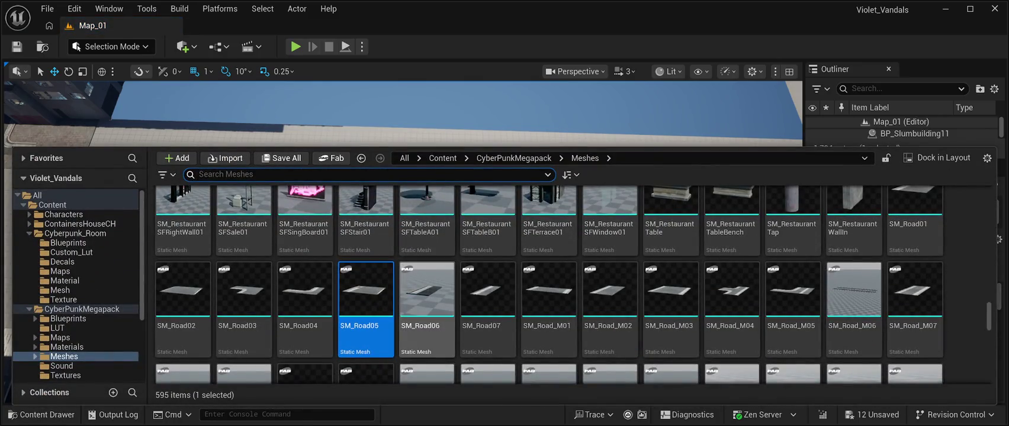
{"action": "left_click_drag", "start_coordinate": [365, 290], "coordinate": [430, 188]}
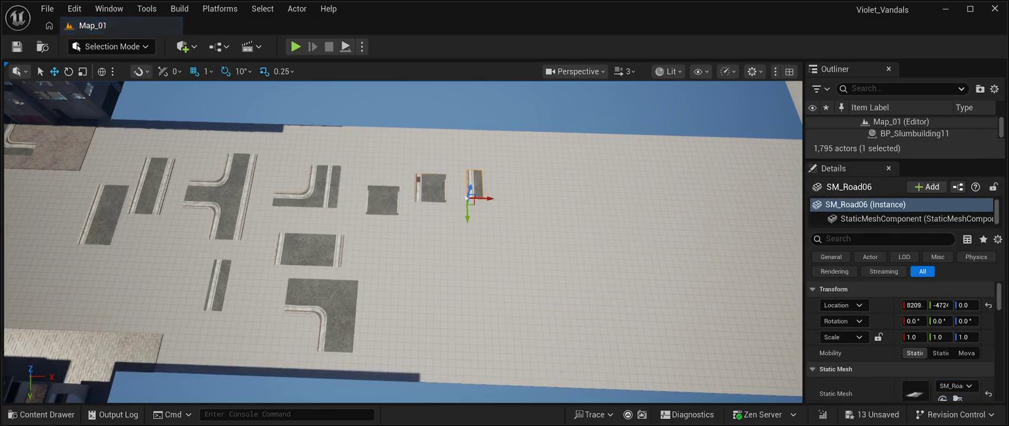
{"action": "left_click", "coordinate": [41, 414]}
{"action": "scroll", "coordinate": [549, 296], "scroll_direction": "down", "scroll_amount": 2}
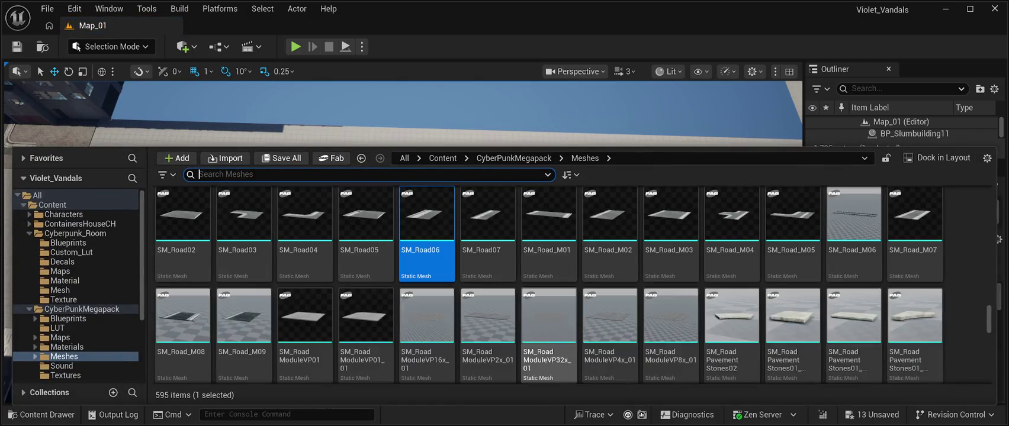
{"action": "mouse_move", "coordinate": [182, 319]}
{"action": "left_mouse_down"}
{"action": "mouse_move", "coordinate": [541, 127]}
{"action": "mouse_move", "coordinate": [532, 172]}
{"action": "left_mouse_up"}
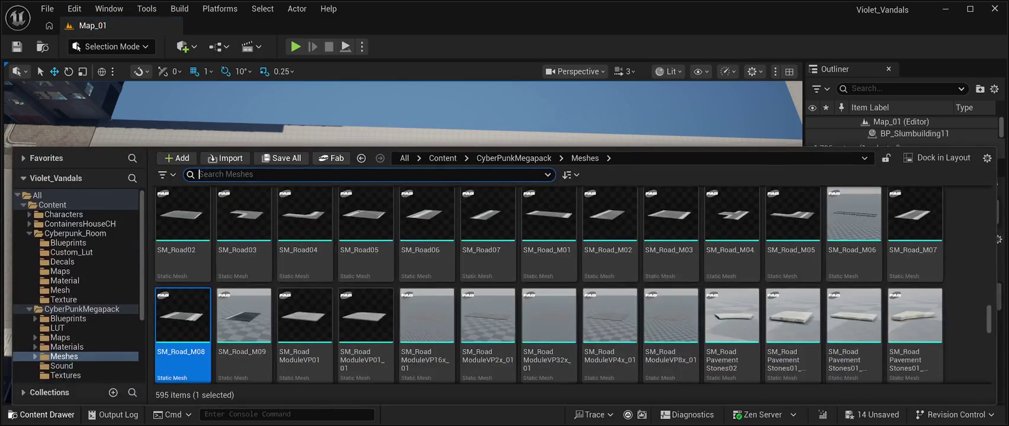
{"action": "left_click", "coordinate": [41, 415]}
{"action": "left_click", "coordinate": [244, 320]}
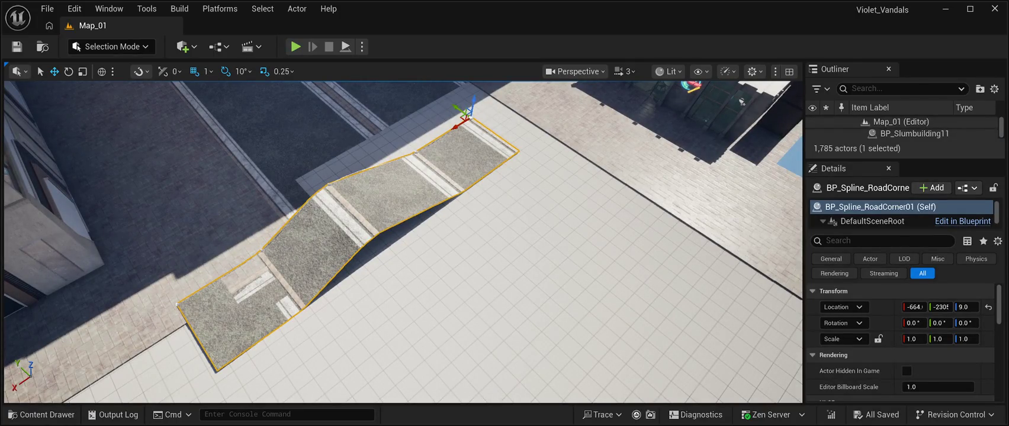
Step: Delete the BP_Spline_RoadCorner01 spline ramp, leaving 1,784 actors
{"action": "key", "text": "Delete"}
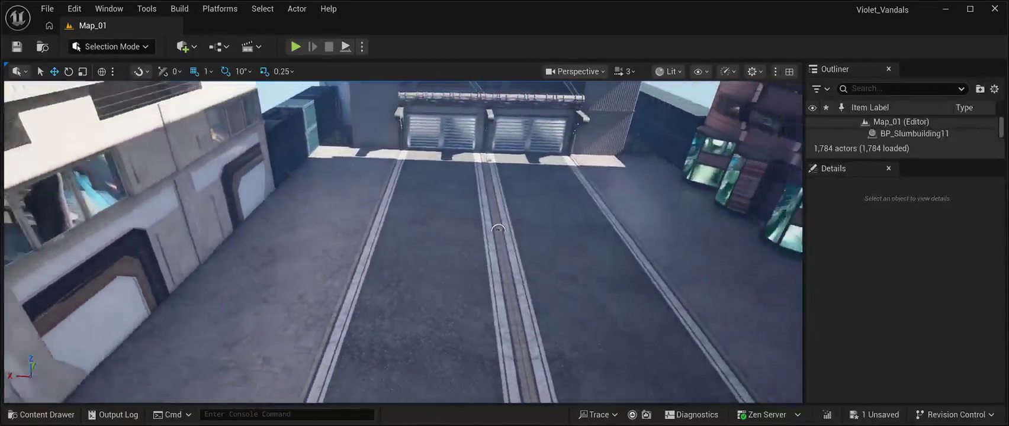
{"action": "mouse_move", "coordinate": [498, 228]}
{"action": "left_mouse_down"}
{"action": "mouse_move", "coordinate": [207, 157]}
{"action": "mouse_move", "coordinate": [203, 142]}
{"action": "left_mouse_up"}
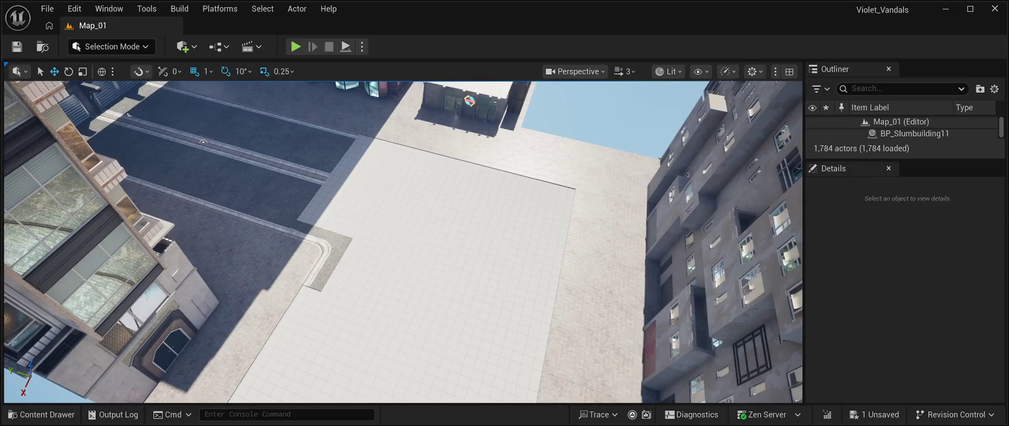
{"action": "left_click_drag", "start_coordinate": [203, 142], "coordinate": [203, 132]}
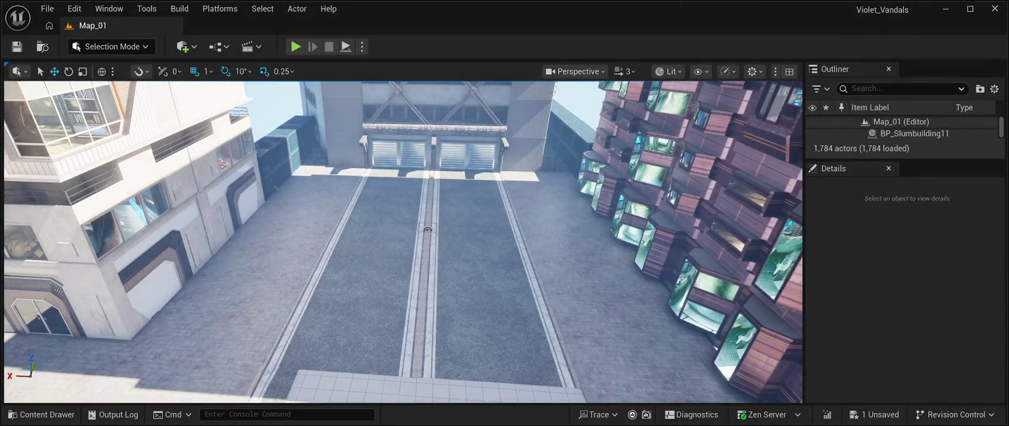
{"action": "left_click_drag", "start_coordinate": [203, 133], "coordinate": [203, 133]}
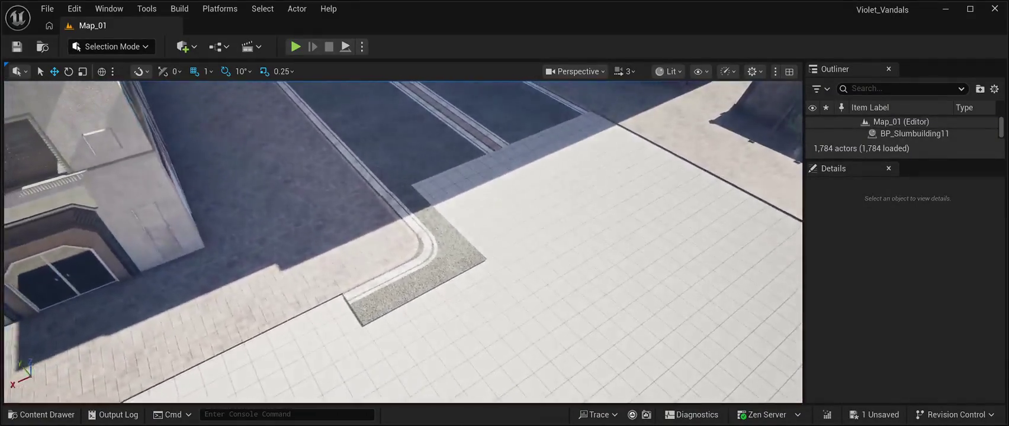
{"action": "left_click_drag", "start_coordinate": [203, 133], "coordinate": [203, 132]}
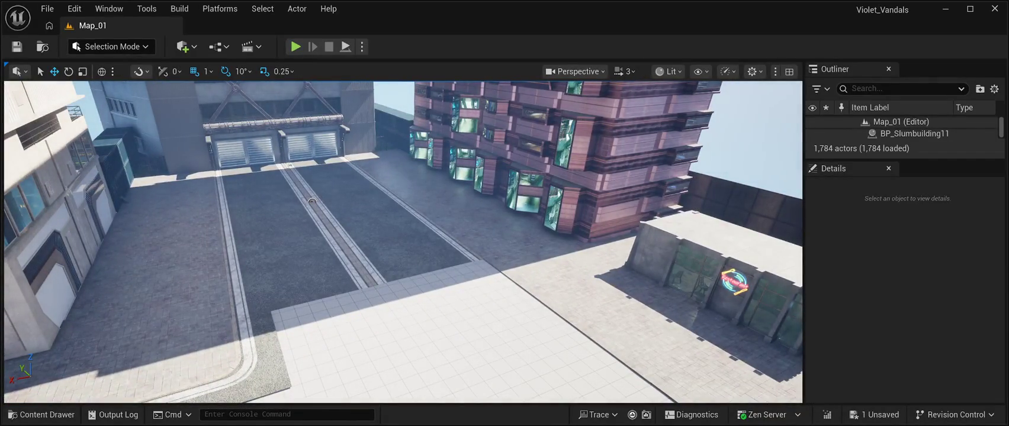
{"action": "left_click_drag", "start_coordinate": [203, 133], "coordinate": [203, 132]}
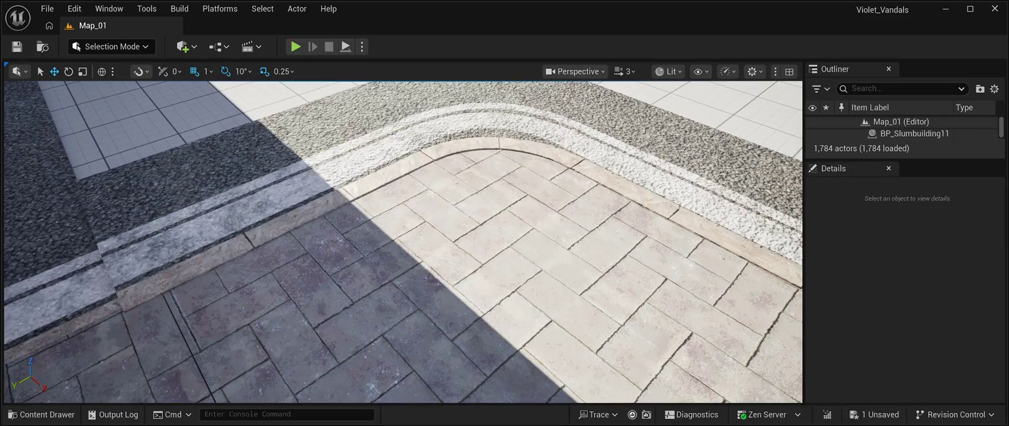
{"action": "left_click_drag", "start_coordinate": [203, 133], "coordinate": [203, 133]}
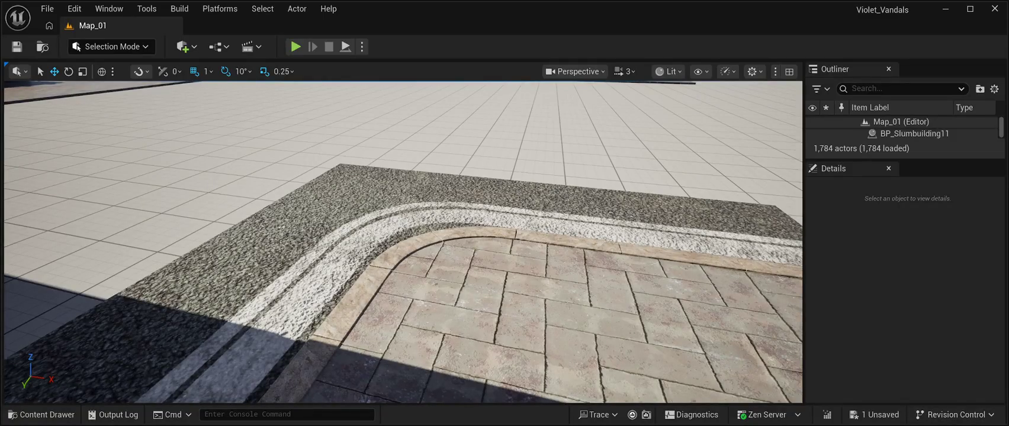
{"action": "left_click_drag", "start_coordinate": [203, 133], "coordinate": [203, 133]}
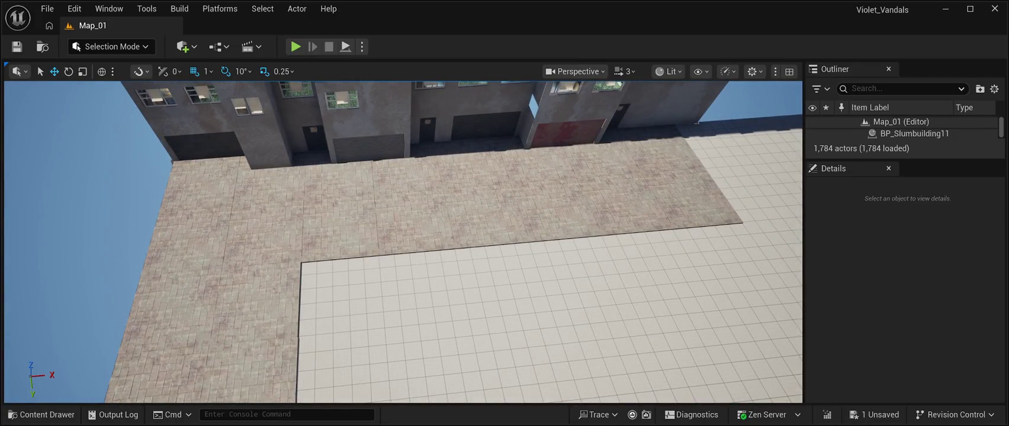
{"action": "left_click_drag", "start_coordinate": [203, 132], "coordinate": [203, 133]}
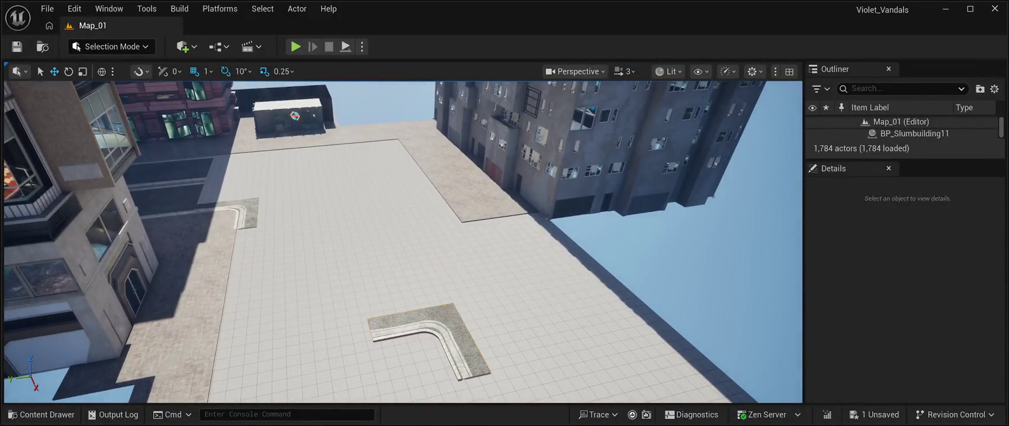
Step: Move the SM_Road5 corner road piece onto the plaza floor, save Map_01, and start playing
{"action": "left_click", "coordinate": [426, 343]}
{"action": "mouse_move", "coordinate": [459, 372]}
{"action": "left_mouse_down"}
{"action": "mouse_move", "coordinate": [416, 204]}
{"action": "mouse_move", "coordinate": [443, 260]}
{"action": "left_mouse_up"}
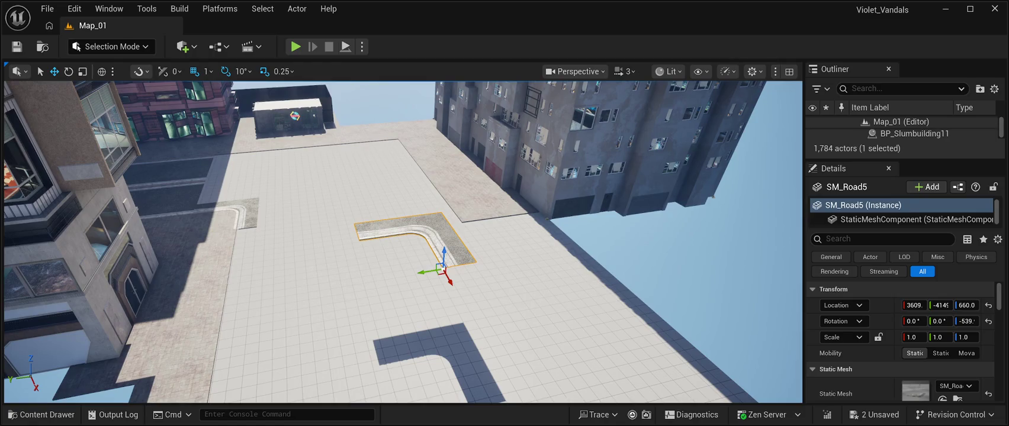
{"action": "left_click_drag", "start_coordinate": [448, 280], "coordinate": [382, 165]}
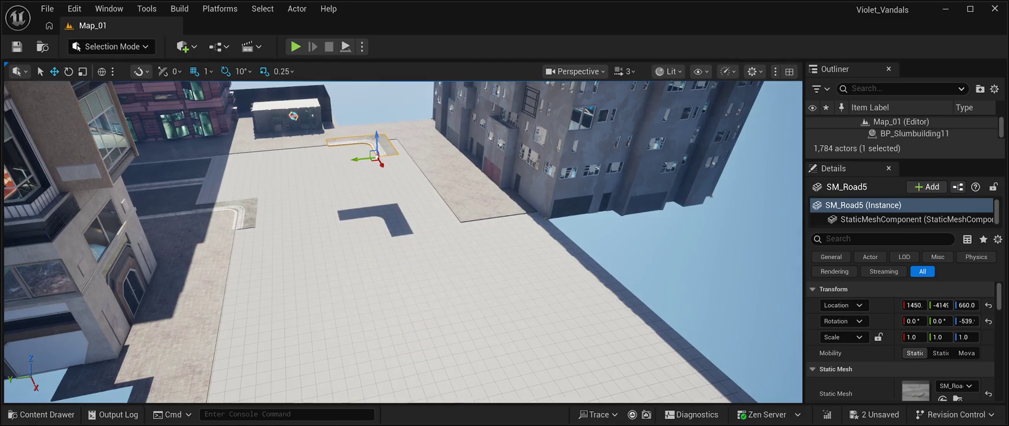
{"action": "mouse_move", "coordinate": [339, 139]}
{"action": "left_mouse_down"}
{"action": "mouse_move", "coordinate": [352, 187]}
{"action": "mouse_move", "coordinate": [353, 175]}
{"action": "left_mouse_up"}
{"action": "key", "text": "f"}
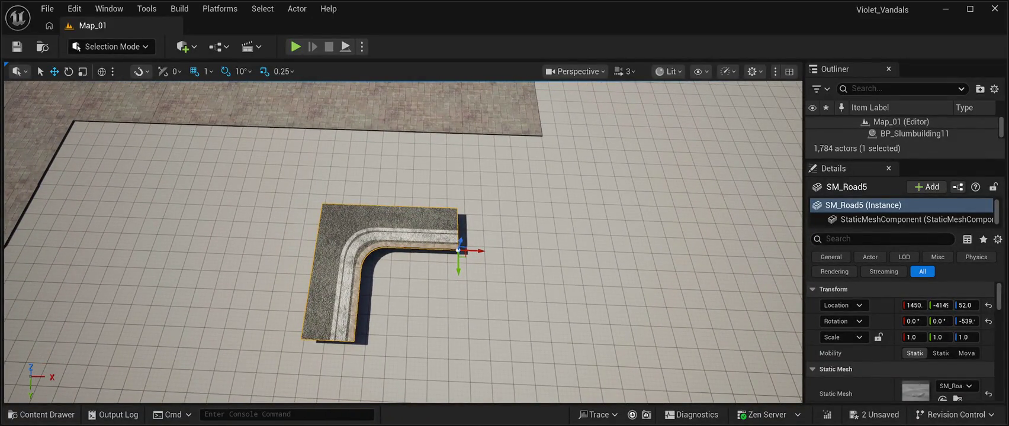
{"action": "key", "text": "ctrl+s"}
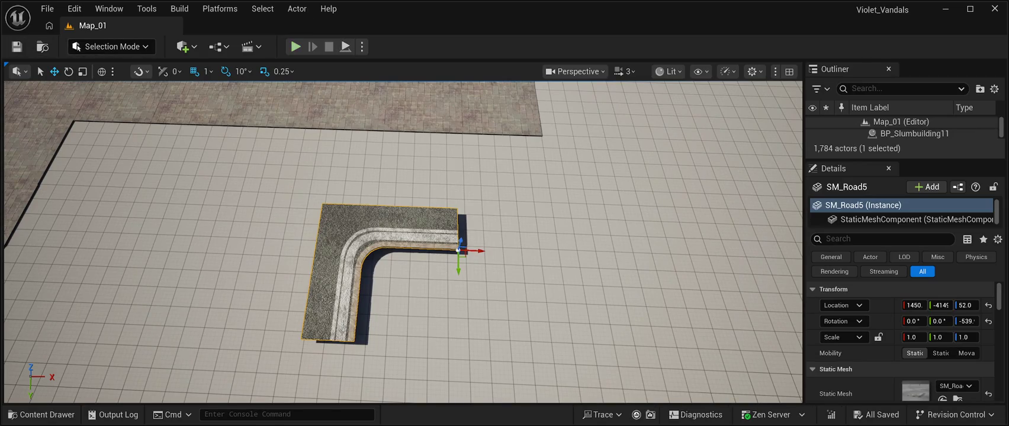
{"action": "key", "text": "alt+p"}
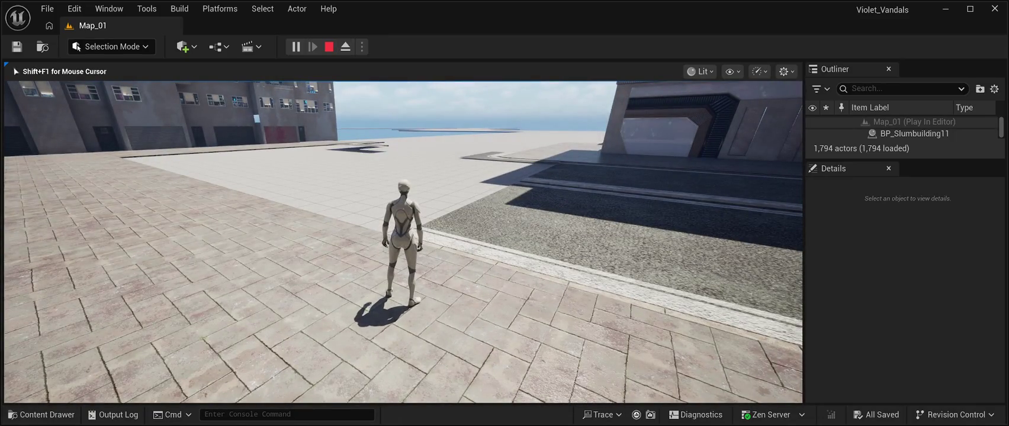
Step: End the play session and frame the view on the corner road piece
{"action": "key", "text": "Escape"}
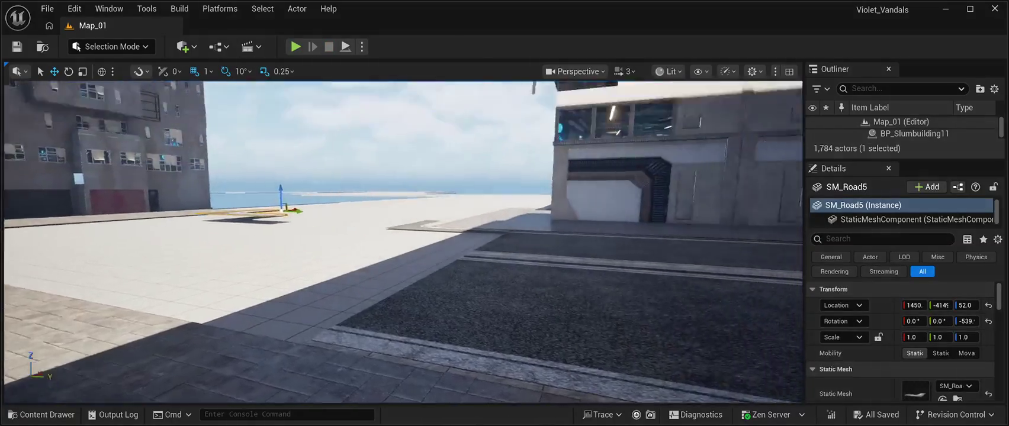
{"action": "key", "text": "f"}
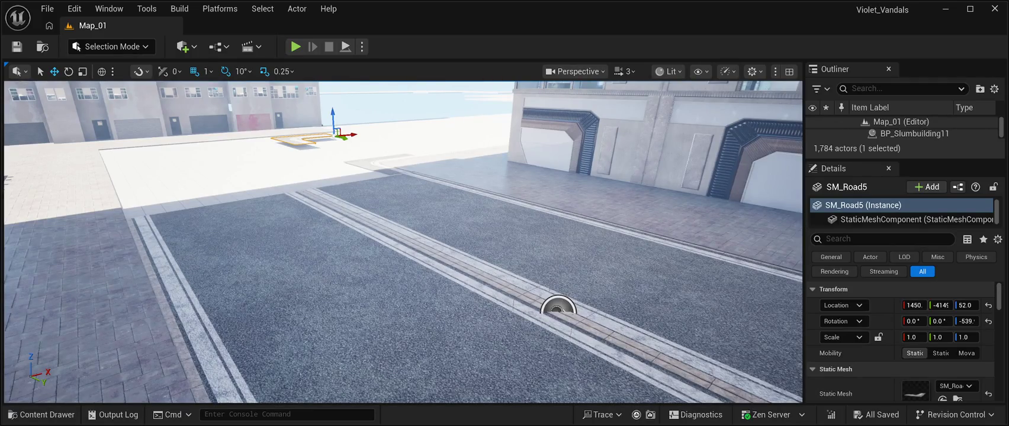
{"action": "left_click", "coordinate": [42, 414]}
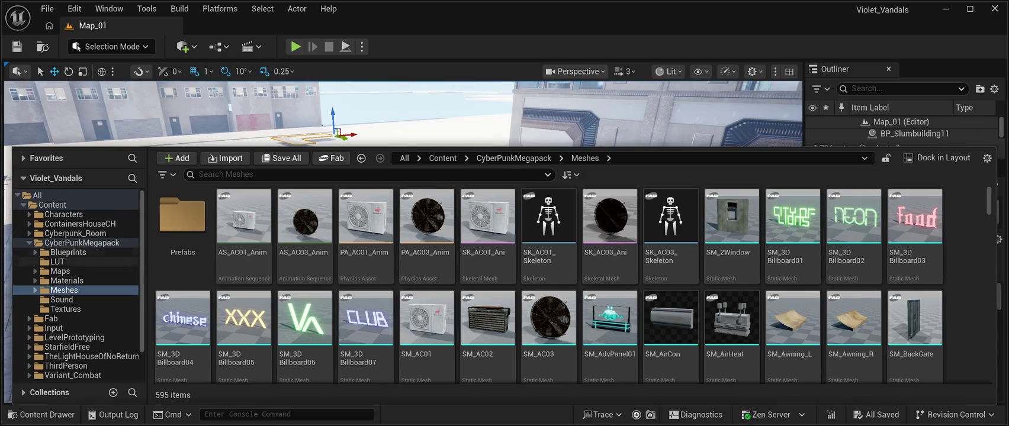
Step: Browse the megapack's Blueprints and BuildingPrefabs01 folders, then open the Cars01 vehicle folder
{"action": "left_click", "coordinate": [68, 252]}
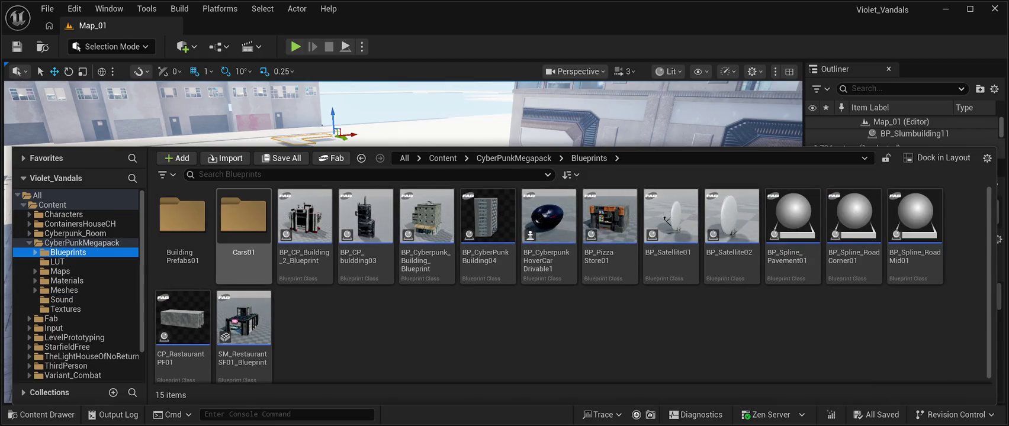
{"action": "double_click", "coordinate": [182, 216]}
{"action": "scroll", "coordinate": [610, 313], "scroll_direction": "down", "scroll_amount": 1}
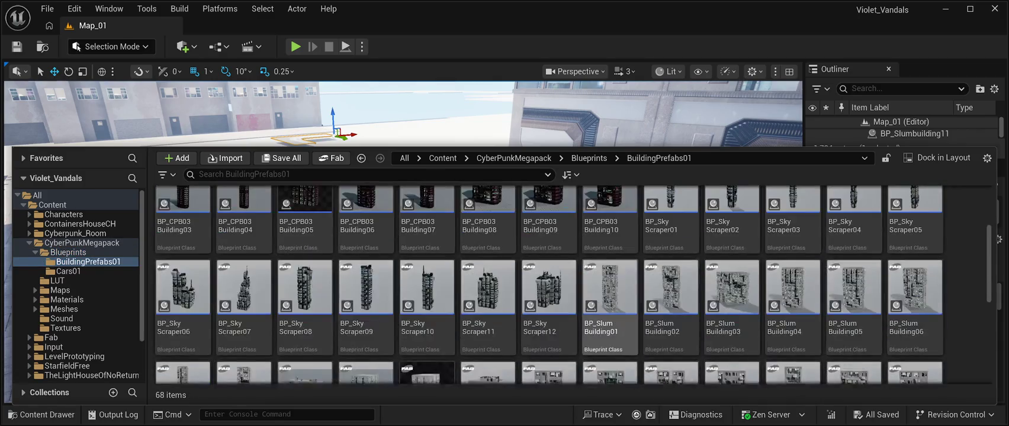
{"action": "scroll", "coordinate": [580, 296], "scroll_direction": "down", "scroll_amount": 4}
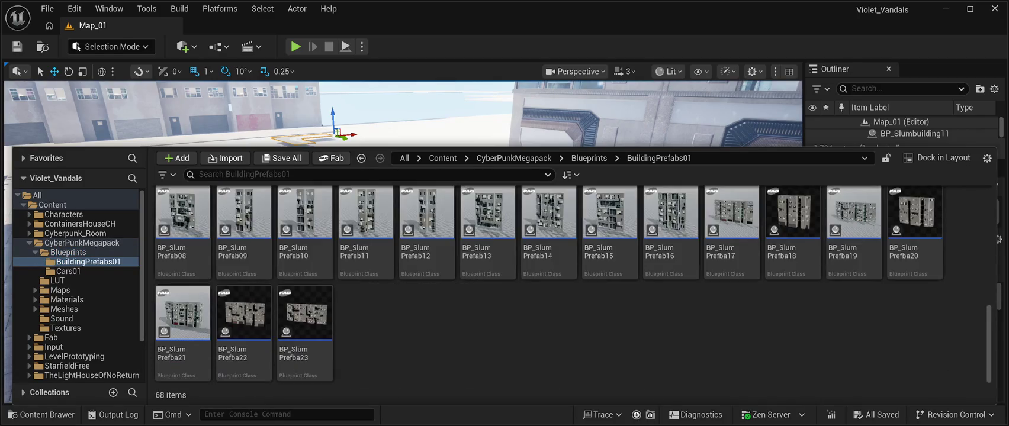
{"action": "scroll", "coordinate": [549, 278], "scroll_direction": "up", "scroll_amount": 3}
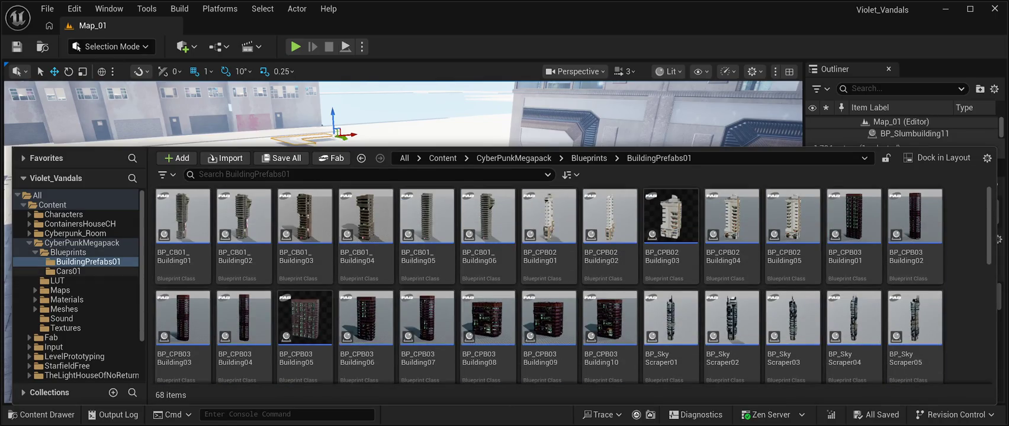
{"action": "left_click", "coordinate": [68, 271]}
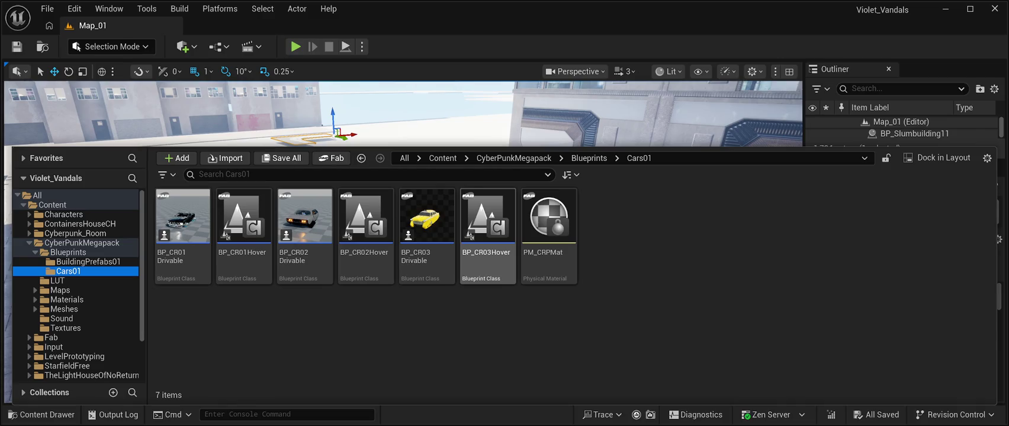
{"action": "left_click", "coordinate": [488, 225]}
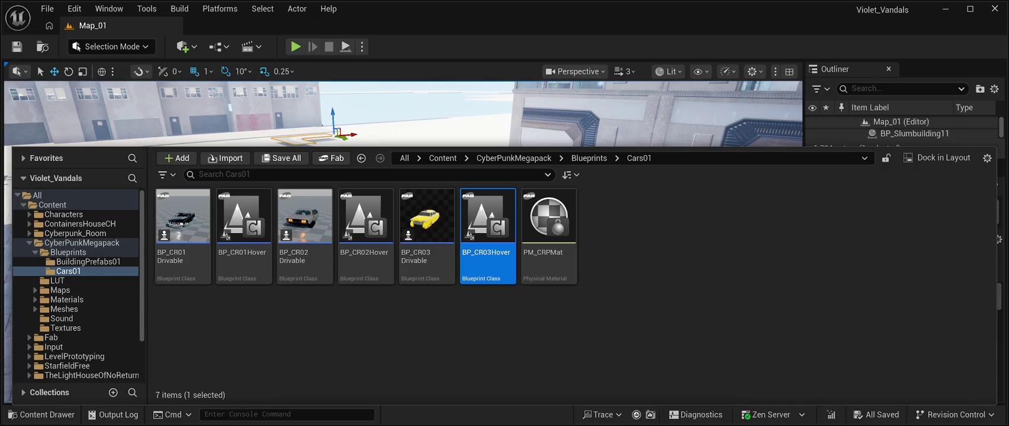
{"action": "left_click_drag", "start_coordinate": [487, 224], "coordinate": [557, 308]}
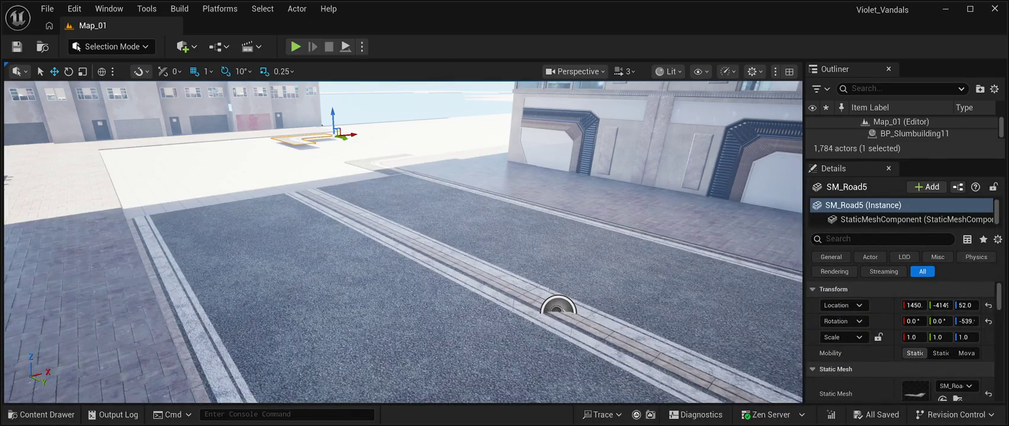
{"action": "key", "text": "ctrl+space"}
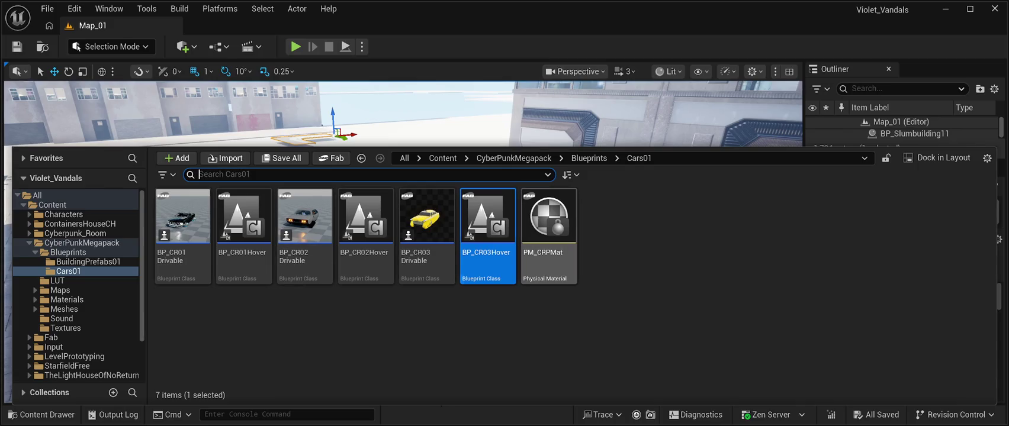
Step: Navigate the megapack's folders to the SubLevels folder of map assets
{"action": "left_click", "coordinate": [58, 280]}
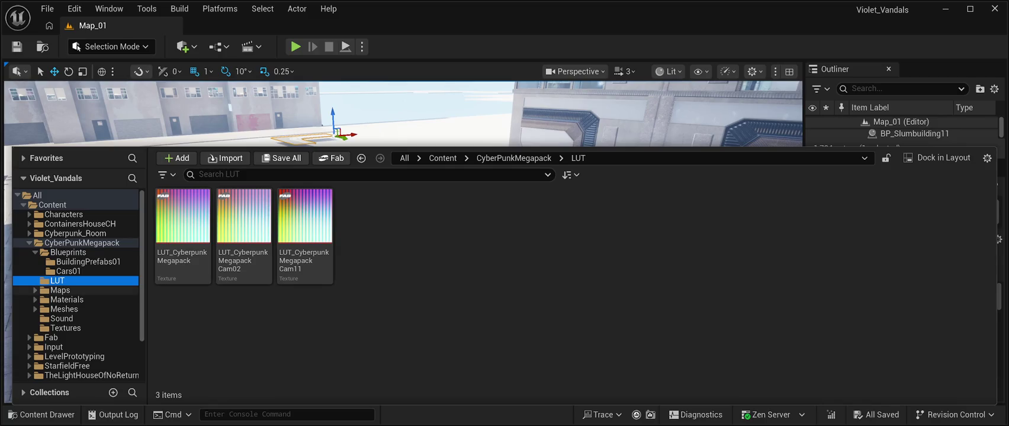
{"action": "left_click", "coordinate": [59, 290]}
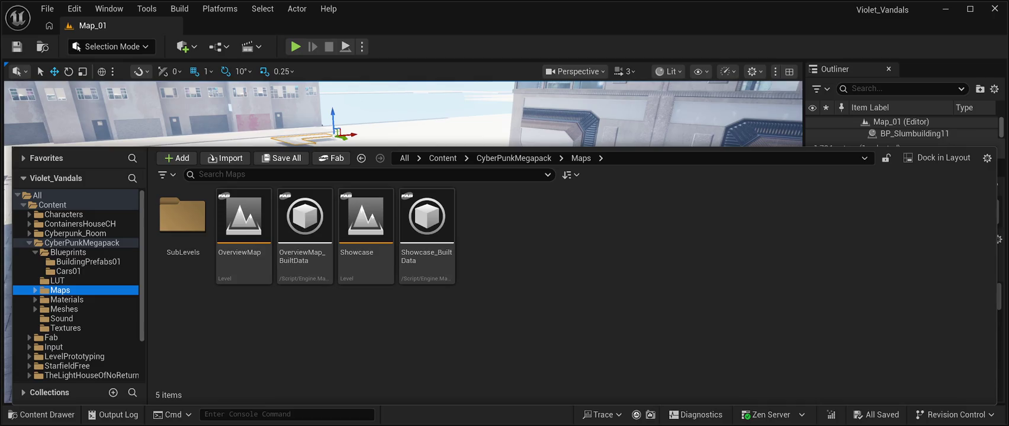
{"action": "double_click", "coordinate": [183, 219]}
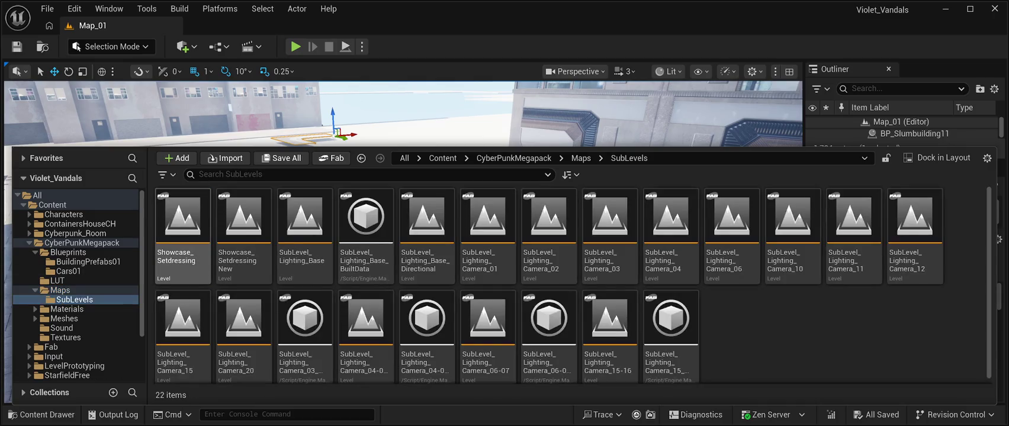
{"action": "scroll", "coordinate": [427, 332], "scroll_direction": "down", "scroll_amount": 1}
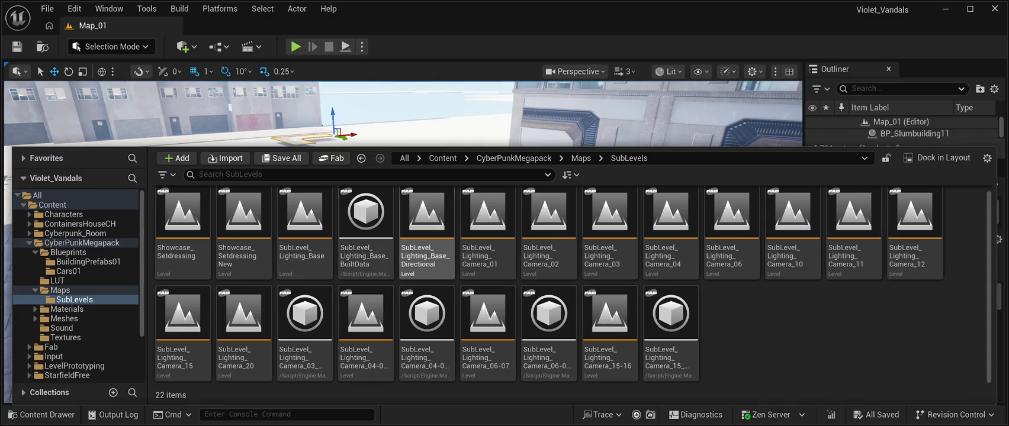
{"action": "key", "text": "ctrl+space"}
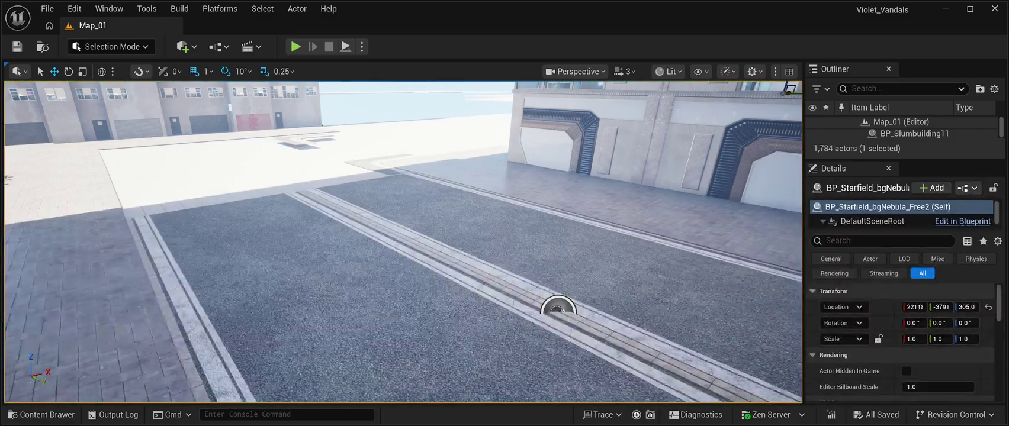
{"action": "key", "text": "ctrl+space"}
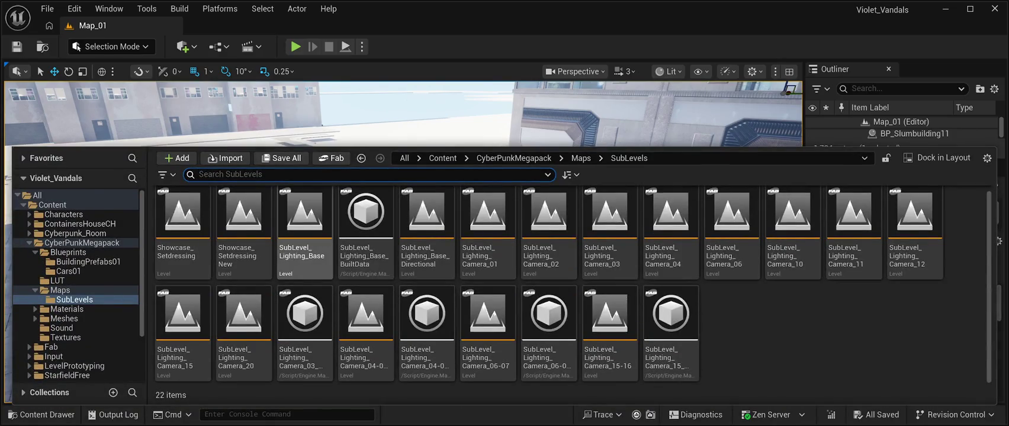
Step: Step through the sublevel maps, then pick and open Showcase_Setdressing
{"action": "left_click", "coordinate": [365, 230]}
{"action": "left_click", "coordinate": [426, 231]}
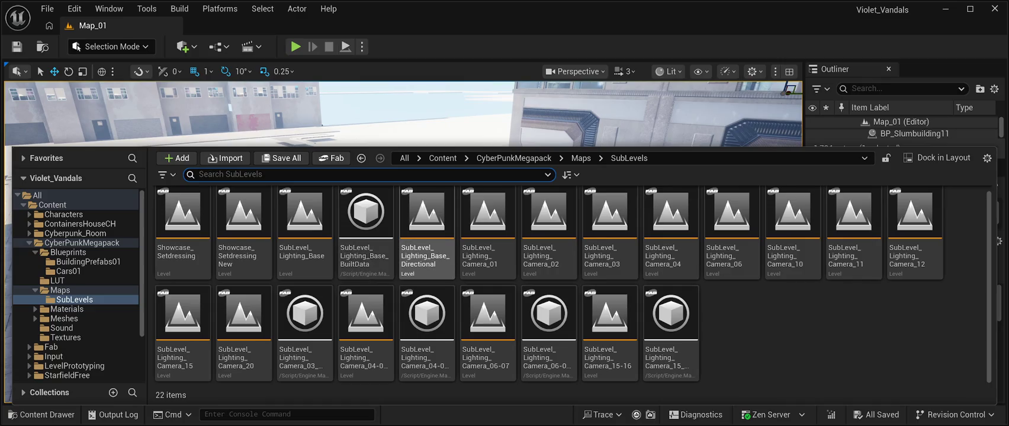
{"action": "left_click", "coordinate": [488, 231]}
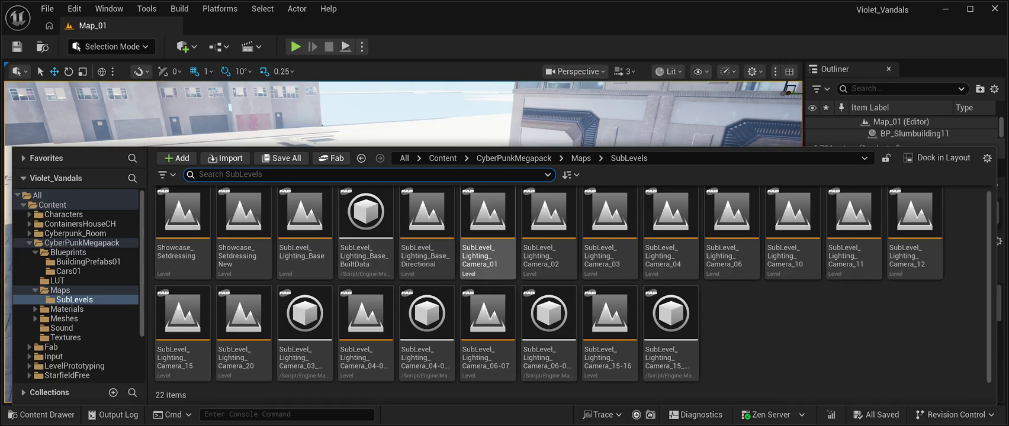
{"action": "left_click", "coordinate": [243, 331]}
{"action": "left_click", "coordinate": [365, 231]}
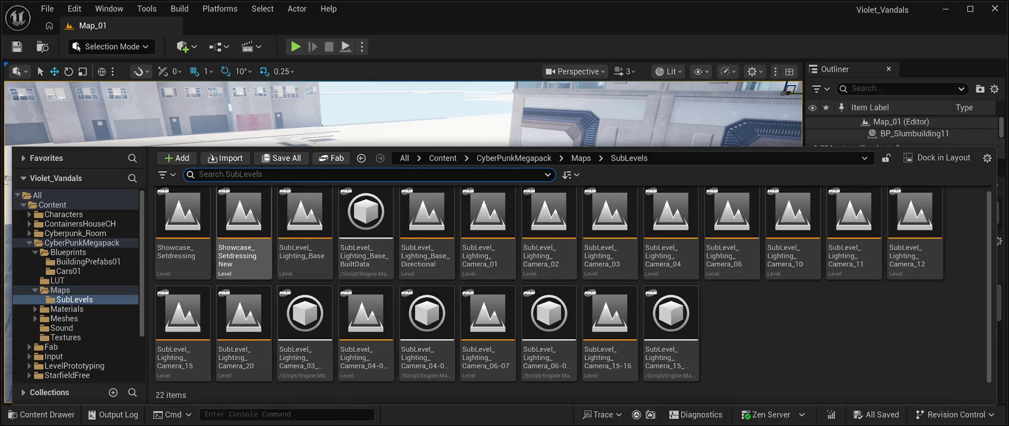
{"action": "left_click", "coordinate": [182, 231]}
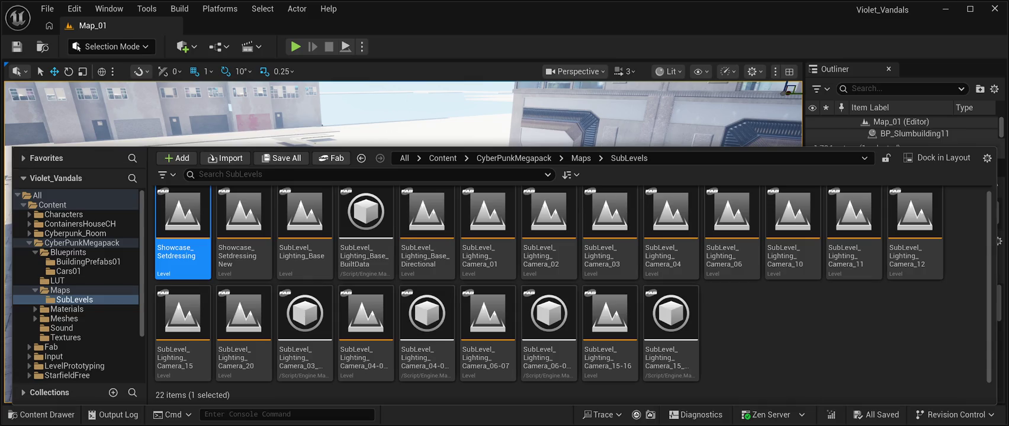
{"action": "key", "text": "Return"}
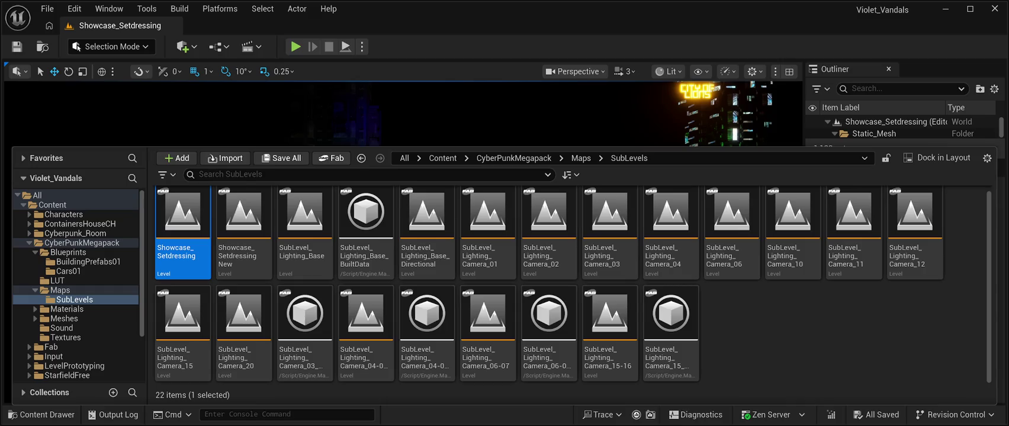
Step: Hide the Content Drawer to reveal the neon-lit Showcase_Setdressing street scene
{"action": "key", "text": "ctrl+space"}
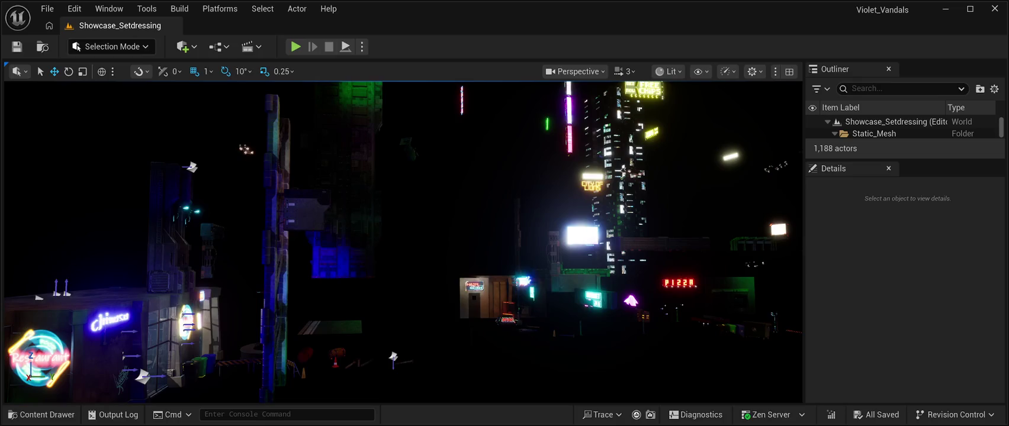
Step: In a taller Outliner, review the 69 prefab pieces, select SM_Bench_4, then reopen the Content Drawer
{"action": "left_click_drag", "start_coordinate": [905, 160], "coordinate": [906, 402]}
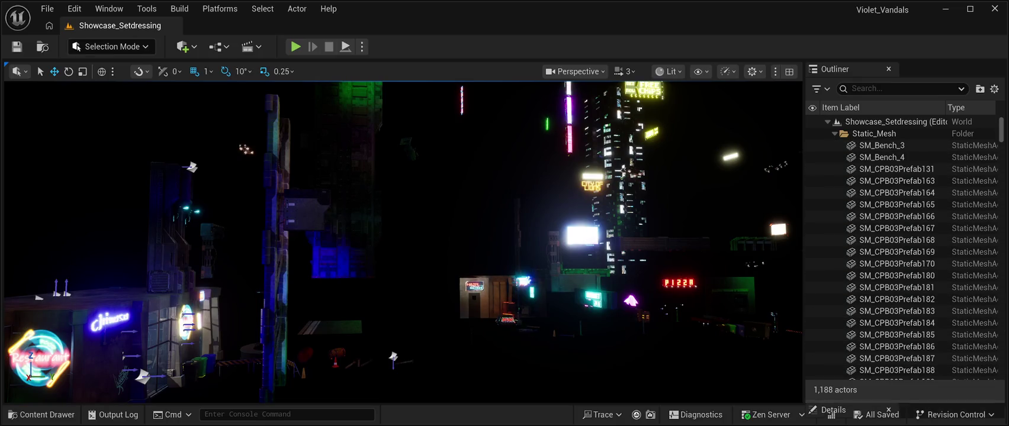
{"action": "left_click", "coordinate": [897, 264]}
{"action": "scroll", "coordinate": [901, 259], "scroll_direction": "down", "scroll_amount": 15}
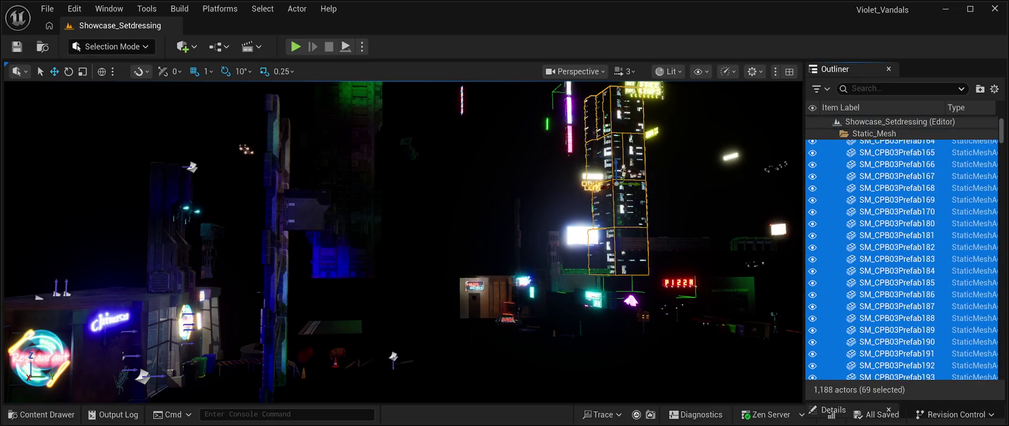
{"action": "scroll", "coordinate": [901, 260], "scroll_direction": "down", "scroll_amount": 20}
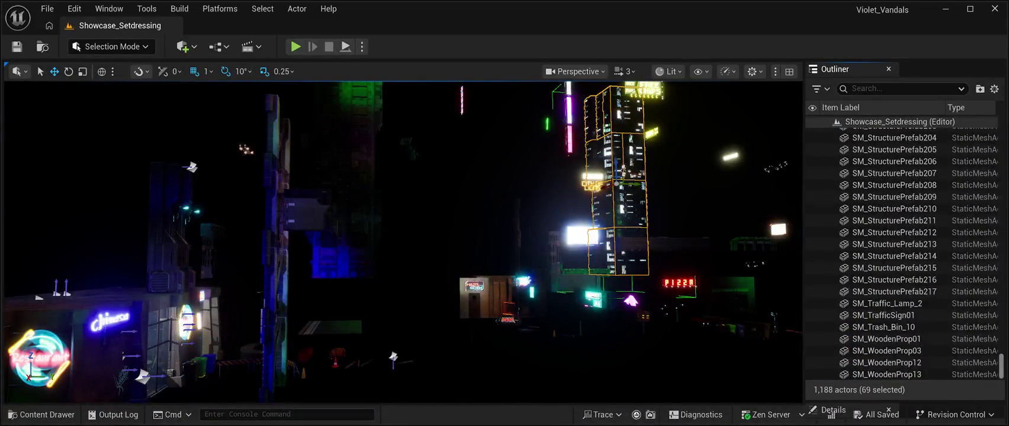
{"action": "scroll", "coordinate": [901, 323], "scroll_direction": "up", "scroll_amount": 3}
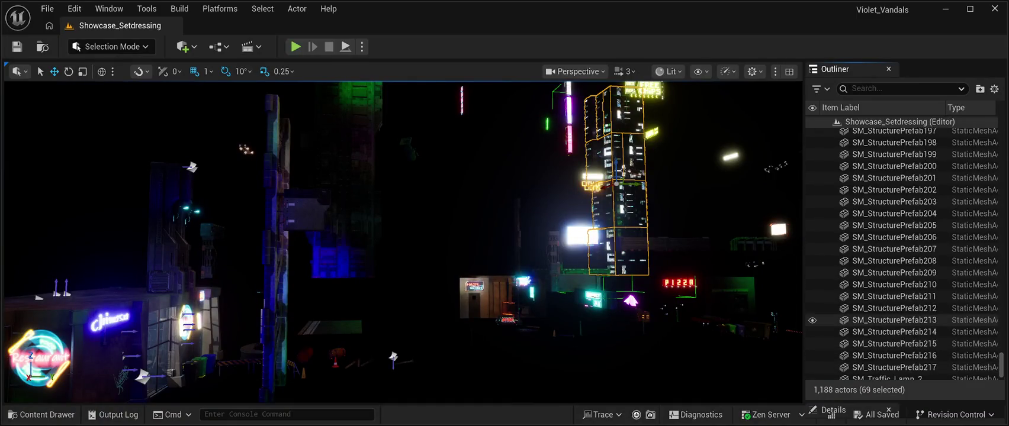
{"action": "scroll", "coordinate": [901, 323], "scroll_direction": "up", "scroll_amount": 8}
{"action": "scroll", "coordinate": [901, 320], "scroll_direction": "up", "scroll_amount": 10}
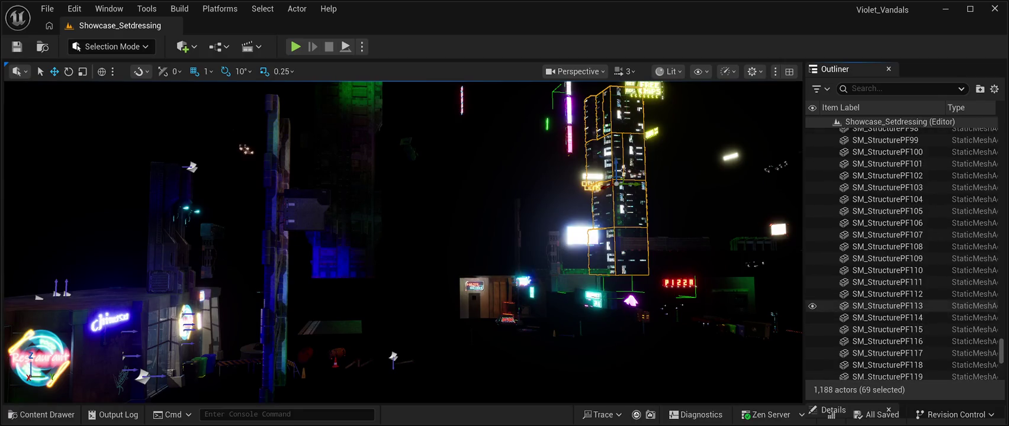
{"action": "scroll", "coordinate": [901, 305], "scroll_direction": "up", "scroll_amount": 15}
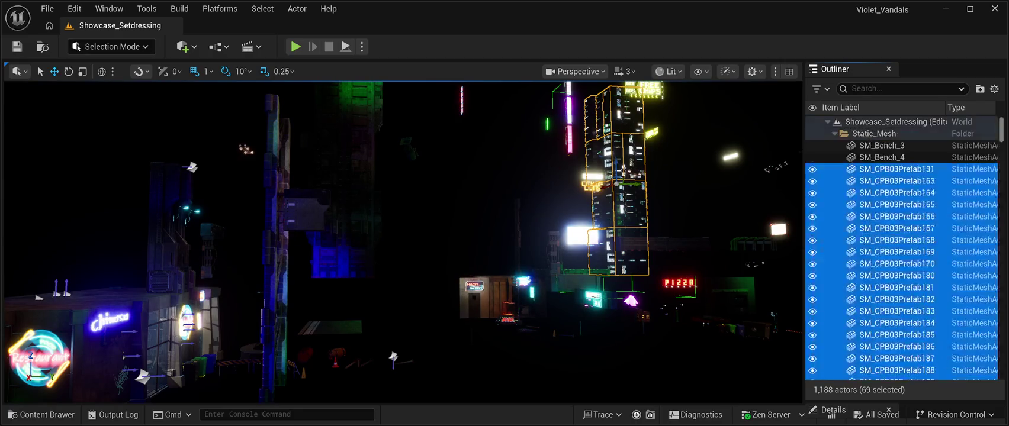
{"action": "left_click", "coordinate": [881, 157]}
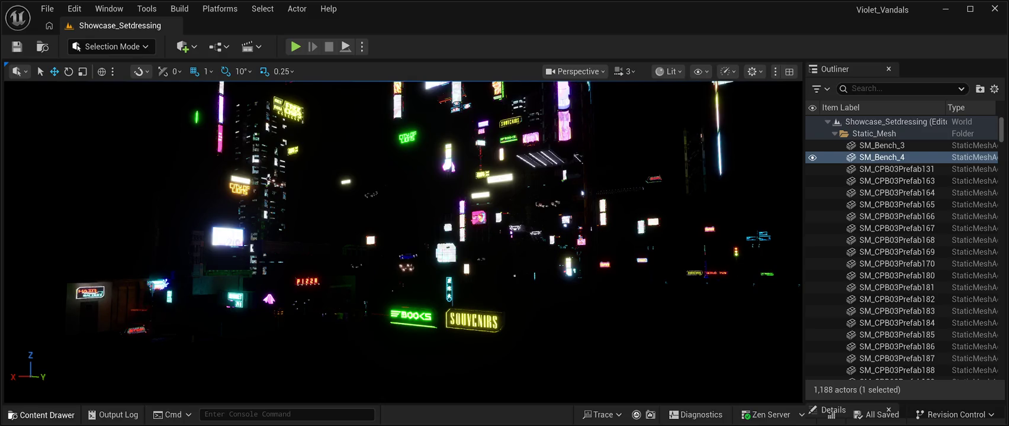
{"action": "left_click", "coordinate": [41, 415]}
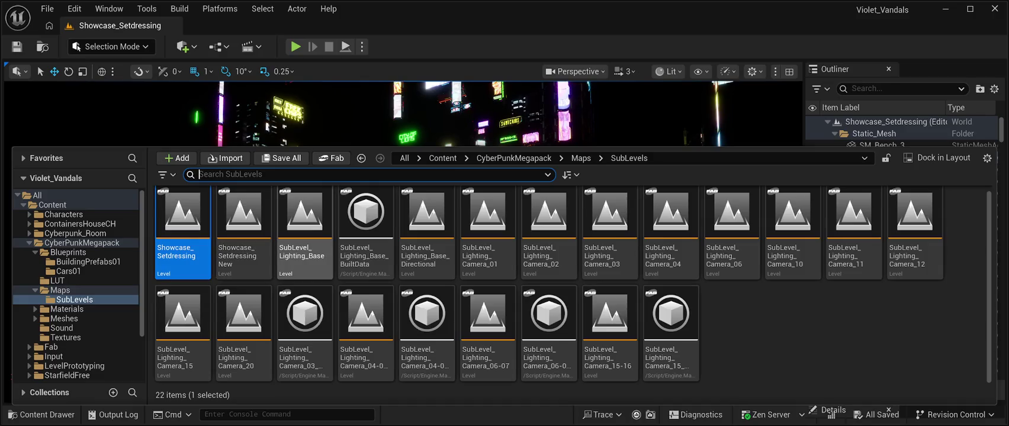
Step: Open SubLevel_Lighting_Base and select its sphere reflection captures, including SphereReflectionCapture4 and 7
{"action": "left_click", "coordinate": [304, 225]}
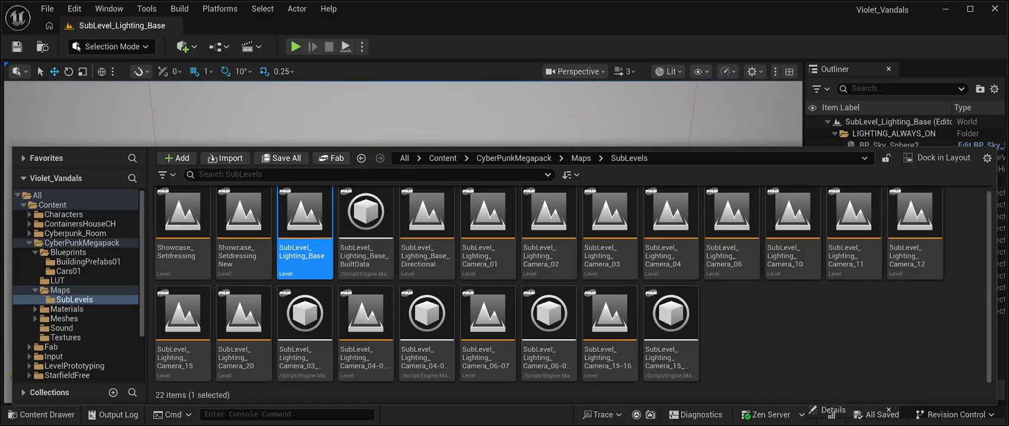
{"action": "key", "text": "ctrl+space"}
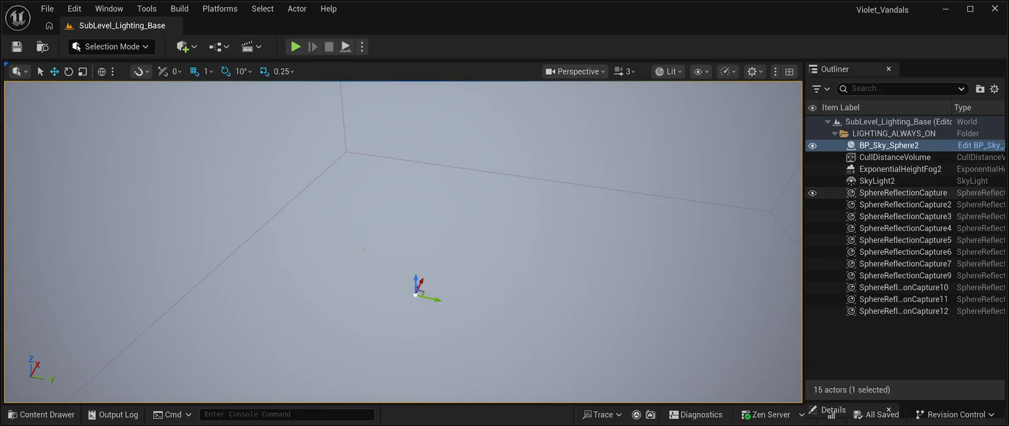
{"action": "left_click", "coordinate": [905, 192]}
{"action": "left_click", "coordinate": [905, 228]}
{"action": "left_click", "coordinate": [904, 263]}
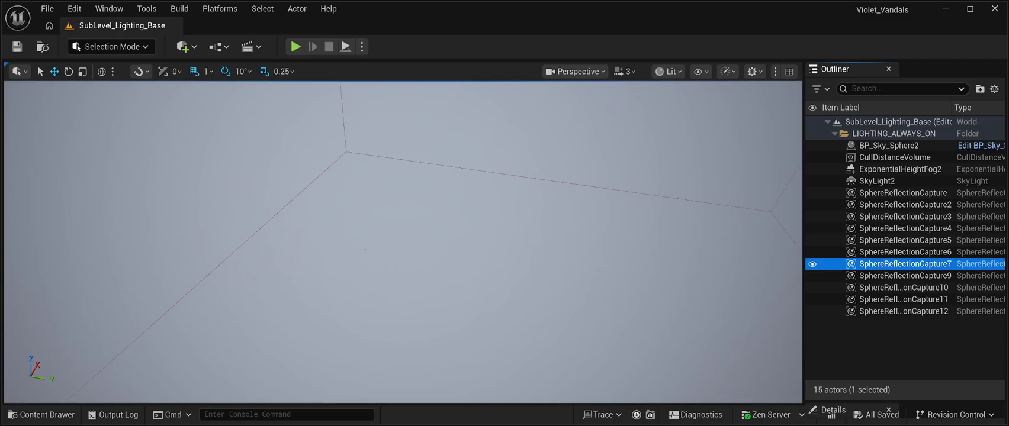
Step: Briefly test-play the level, frame the selected capture, and bring the sublevel assets back
{"action": "left_click", "coordinate": [294, 46]}
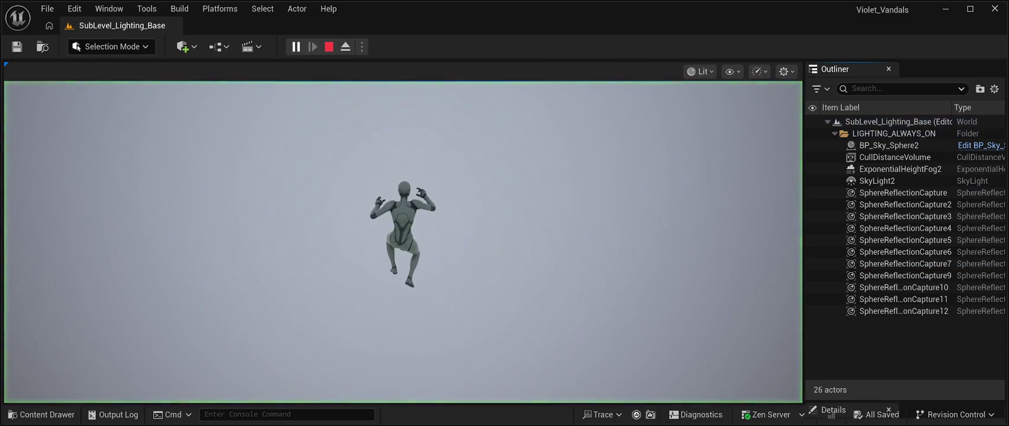
{"action": "key", "text": "Escape"}
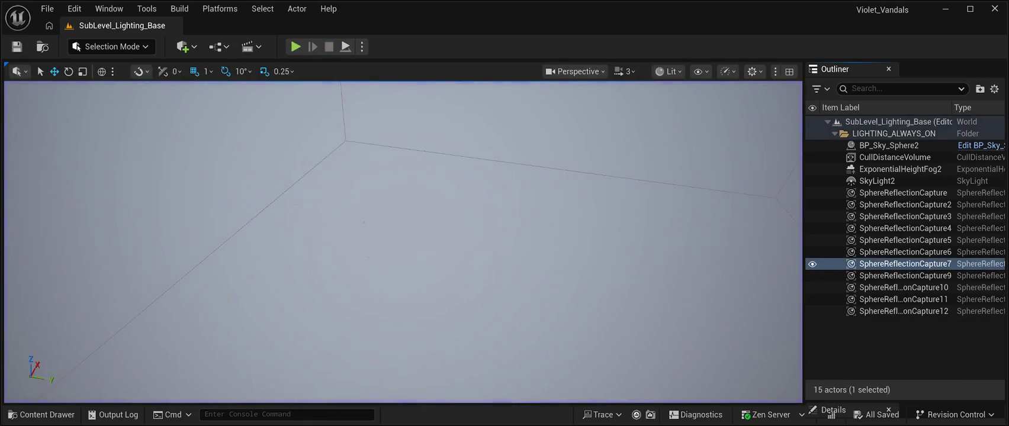
{"action": "key", "text": "f"}
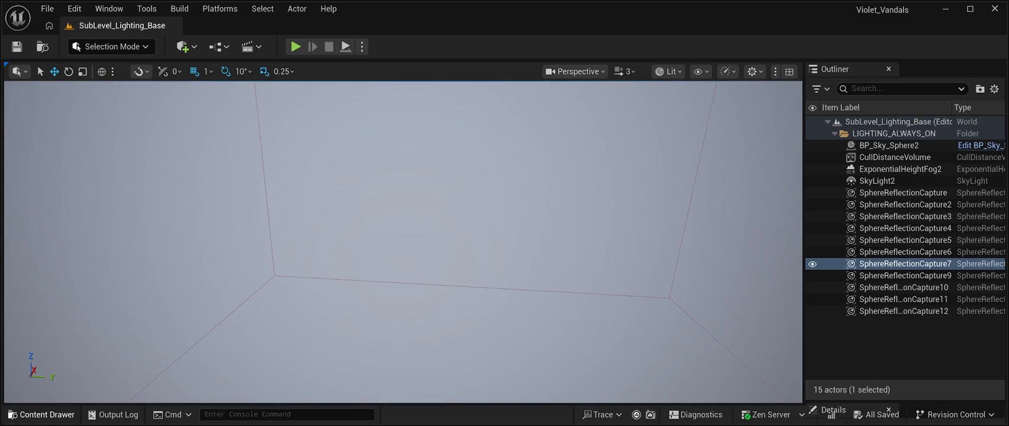
{"action": "left_click", "coordinate": [41, 415]}
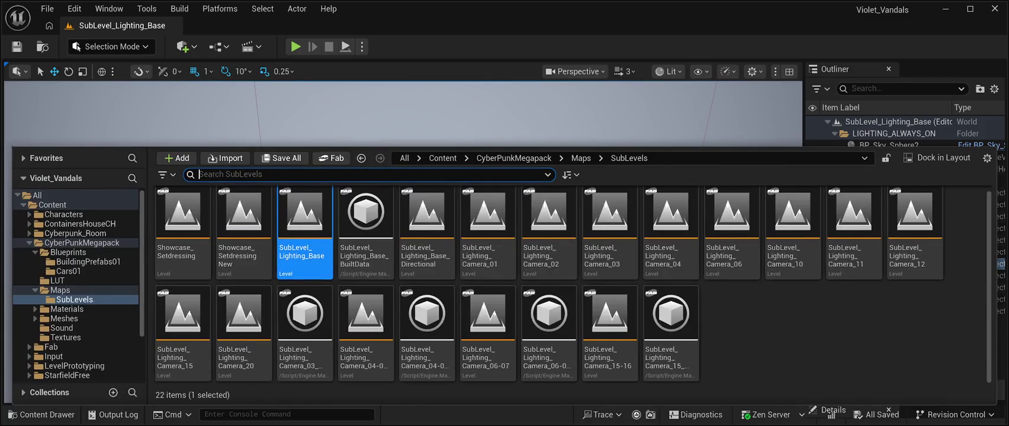
Step: Open Showcase_SetdressingNew and view it in Unlit, then Lit mode
{"action": "double_click", "coordinate": [243, 219]}
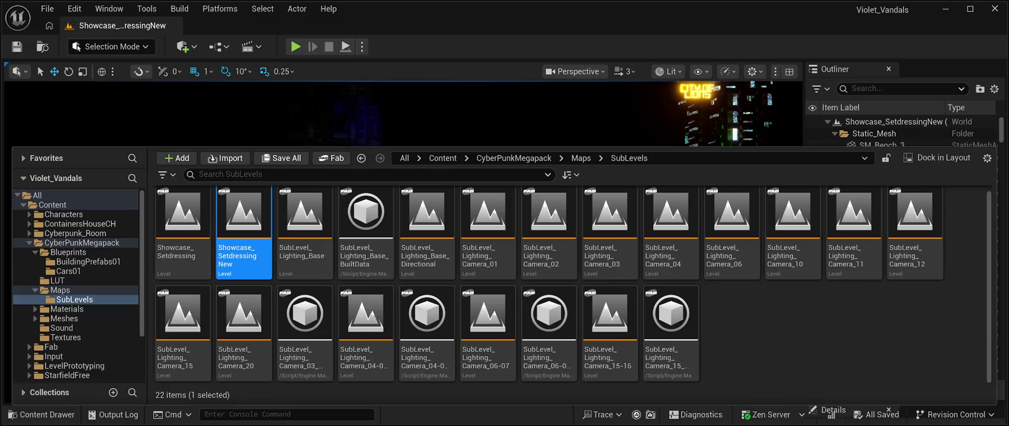
{"action": "key", "text": "ctrl+space"}
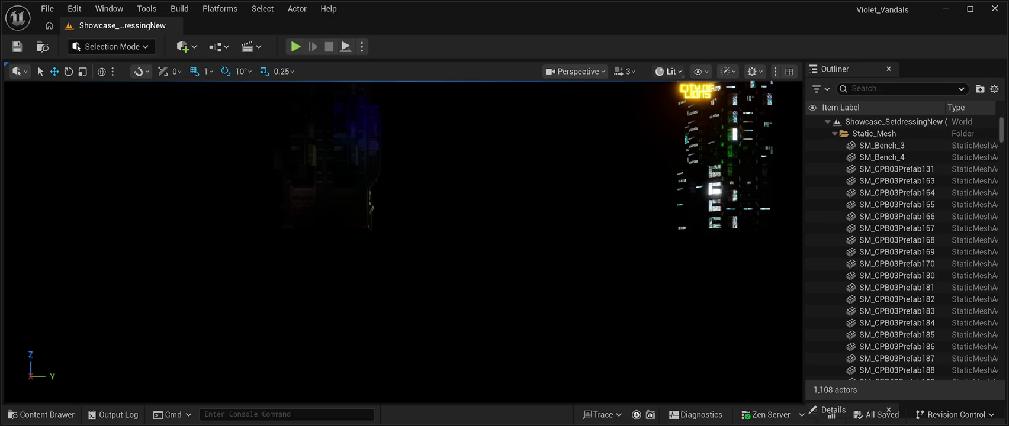
{"action": "key", "text": "alt+3"}
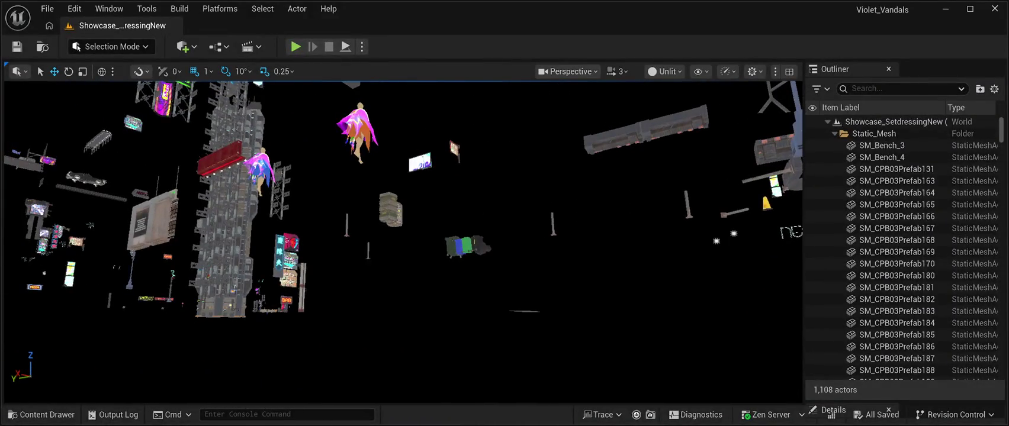
{"action": "key", "text": "alt+4"}
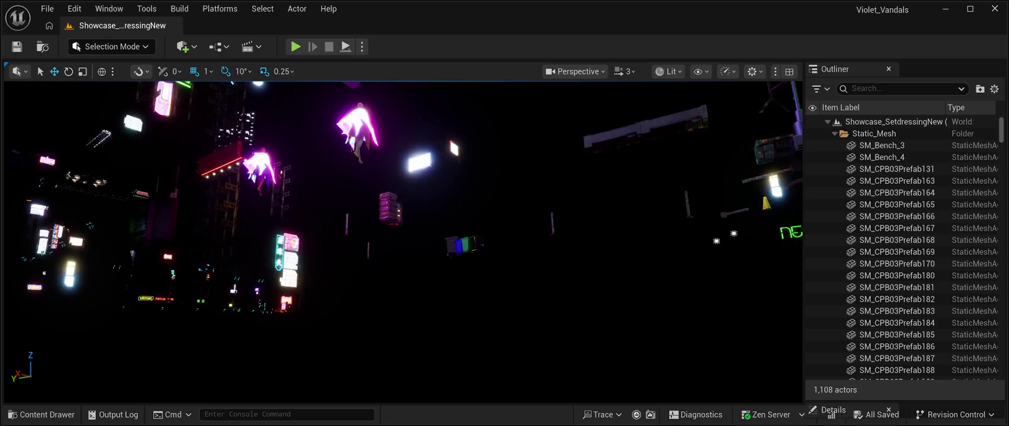
Step: Load Map_01 from the top-level Content folder and hide the Content Drawer
{"action": "left_click", "coordinate": [42, 414]}
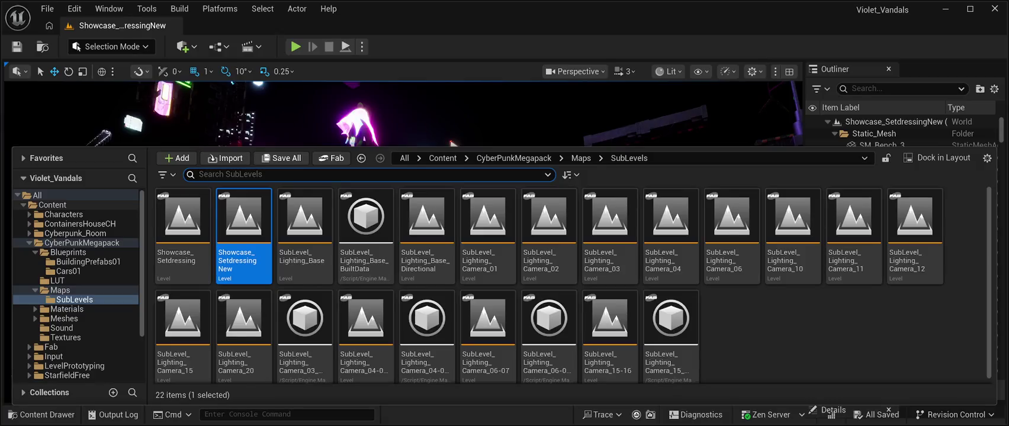
{"action": "left_click", "coordinate": [53, 205]}
{"action": "left_click", "coordinate": [182, 325]}
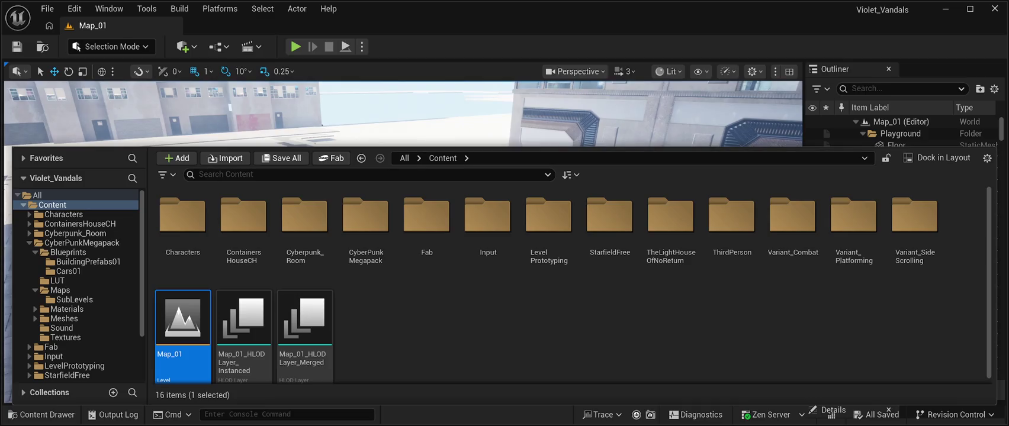
{"action": "key", "text": "ctrl+space"}
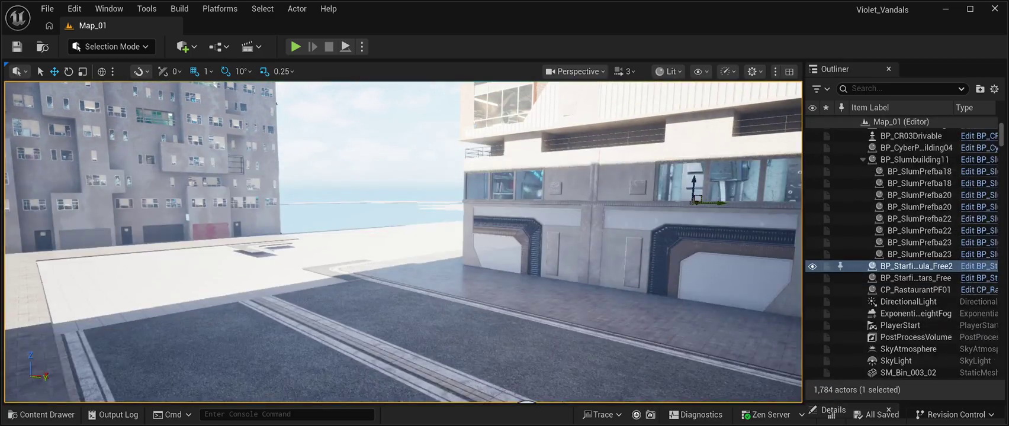
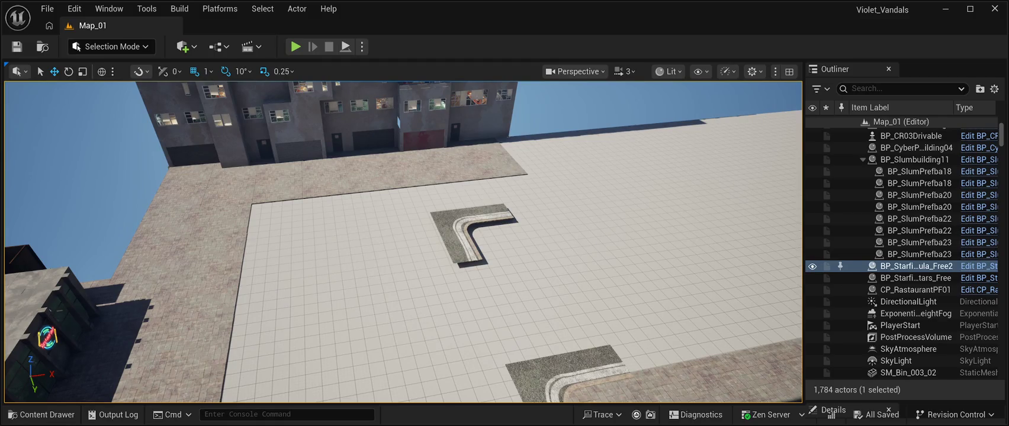
Step: Move the L-shaped road corner piece to a new spot on the plaza
{"action": "left_click", "coordinate": [514, 219]}
{"action": "key", "text": "d"}
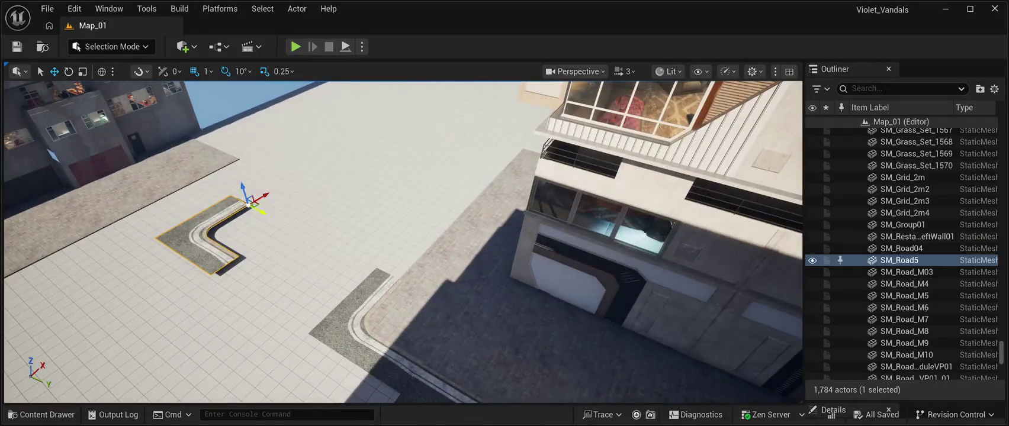
{"action": "mouse_move", "coordinate": [249, 203]}
{"action": "left_mouse_down"}
{"action": "mouse_move", "coordinate": [403, 278]}
{"action": "mouse_move", "coordinate": [460, 221]}
{"action": "mouse_move", "coordinate": [367, 178]}
{"action": "left_mouse_up"}
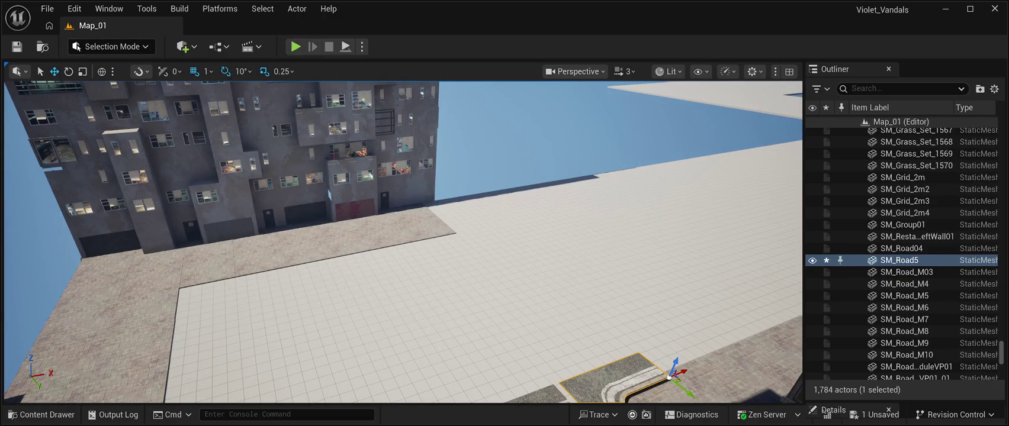
Step: Switch to Landscape Mode and view the green new-landscape preview grid between the buildings
{"action": "key", "text": "shift+2"}
{"action": "left_click_drag", "start_coordinate": [617, 329], "coordinate": [633, 278]}
{"action": "left_click_drag", "start_coordinate": [617, 330], "coordinate": [560, 332]}
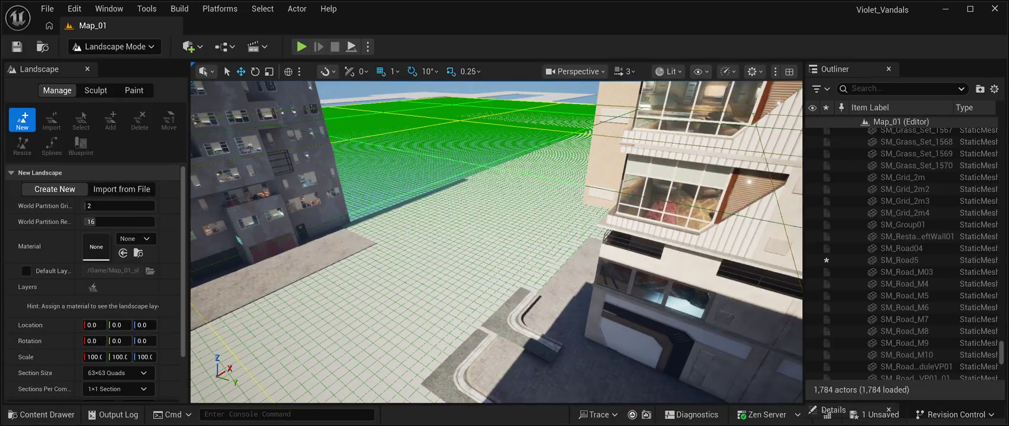
Step: Fly over to the street and slide the landscape grid to X 1382, then along Y
{"action": "key", "text": "f"}
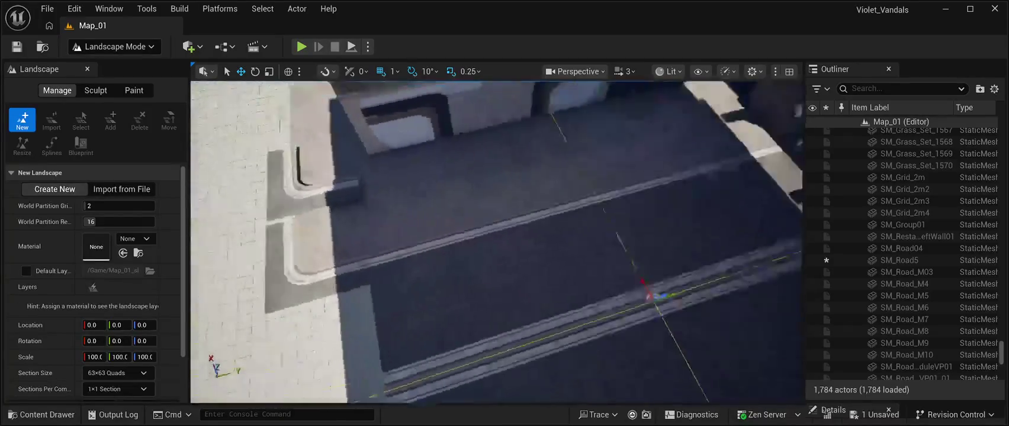
{"action": "mouse_move", "coordinate": [496, 241]}
{"action": "left_mouse_down"}
{"action": "mouse_move", "coordinate": [450, 213]}
{"action": "mouse_move", "coordinate": [426, 165]}
{"action": "mouse_move", "coordinate": [402, 189]}
{"action": "mouse_move", "coordinate": [379, 166]}
{"action": "mouse_move", "coordinate": [394, 178]}
{"action": "left_mouse_up"}
{"action": "scroll", "coordinate": [888, 253], "scroll_direction": "up", "scroll_amount": 2}
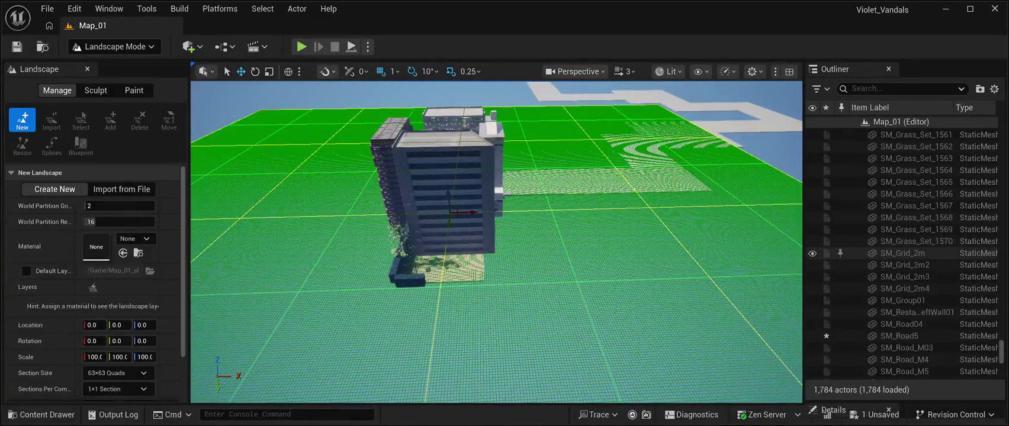
{"action": "scroll", "coordinate": [888, 249], "scroll_direction": "up", "scroll_amount": 2}
{"action": "scroll", "coordinate": [888, 248], "scroll_direction": "down", "scroll_amount": 2}
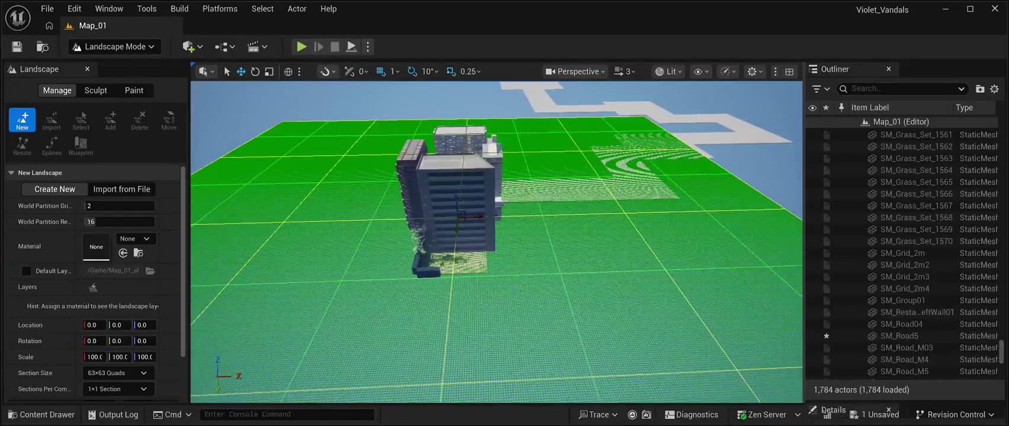
{"action": "mouse_move", "coordinate": [465, 217]}
{"action": "left_mouse_down"}
{"action": "mouse_move", "coordinate": [660, 212]}
{"action": "mouse_move", "coordinate": [651, 218]}
{"action": "mouse_move", "coordinate": [563, 173]}
{"action": "mouse_move", "coordinate": [559, 194]}
{"action": "left_mouse_up"}
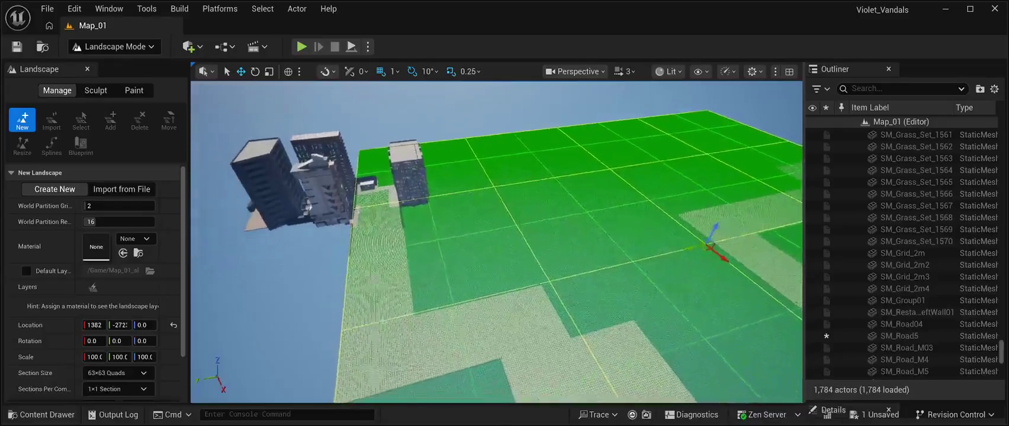
{"action": "left_click_drag", "start_coordinate": [663, 253], "coordinate": [671, 251]}
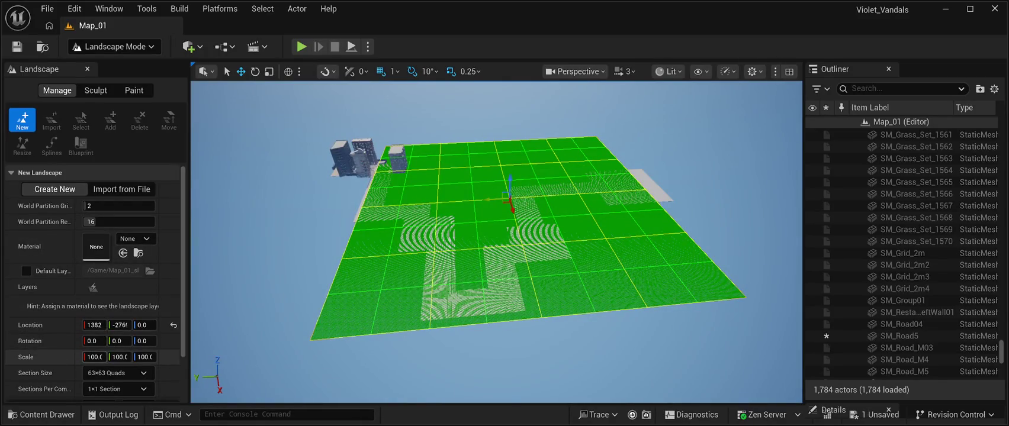
{"action": "left_click", "coordinate": [95, 357]}
Step: Set the landscape scale to 200, reset its X location to 0, and shift it along Y
{"action": "type", "text": "200.0"}
{"action": "key", "text": "Return"}
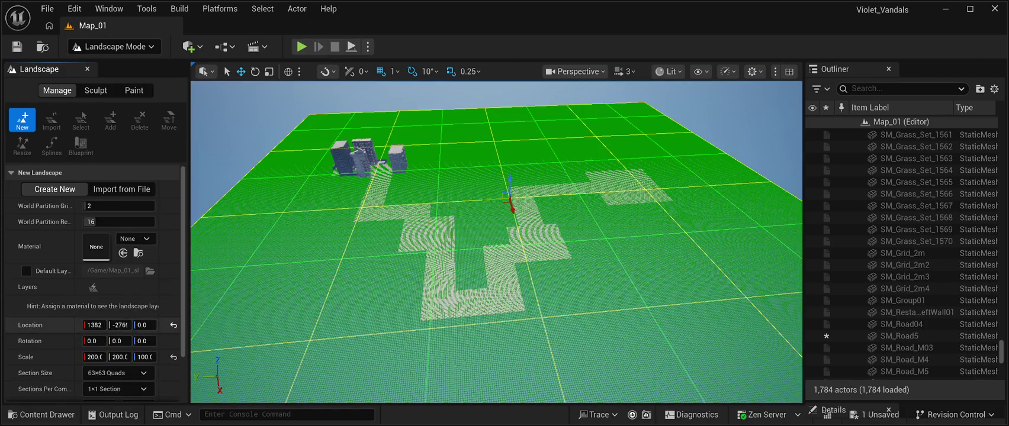
{"action": "left_click", "coordinate": [174, 325]}
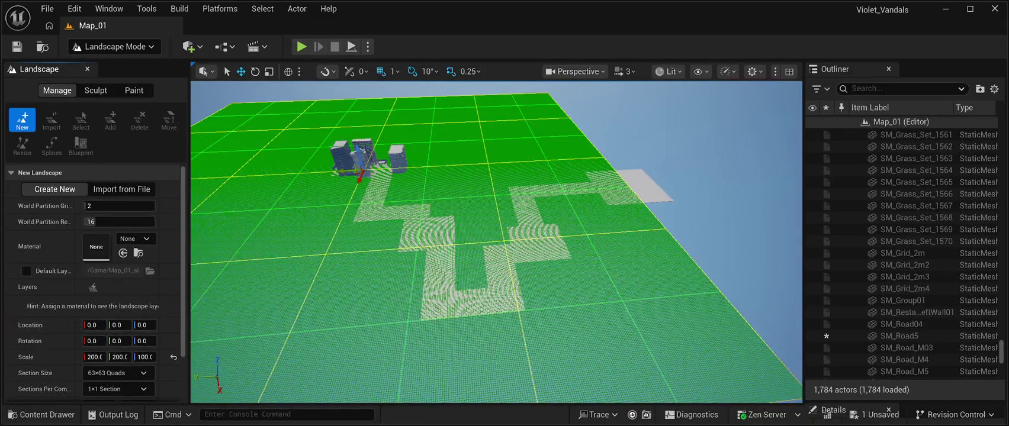
{"action": "scroll", "coordinate": [496, 243], "scroll_direction": "up", "scroll_amount": 5}
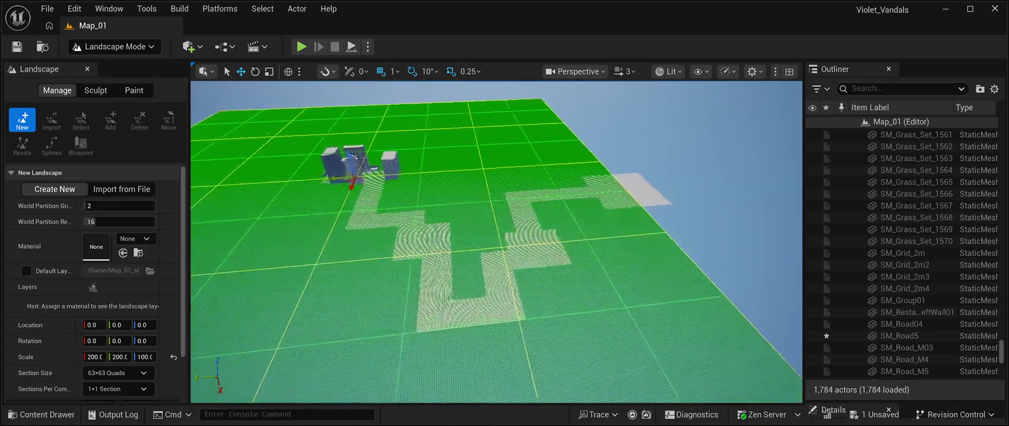
{"action": "left_click_drag", "start_coordinate": [343, 175], "coordinate": [472, 160]}
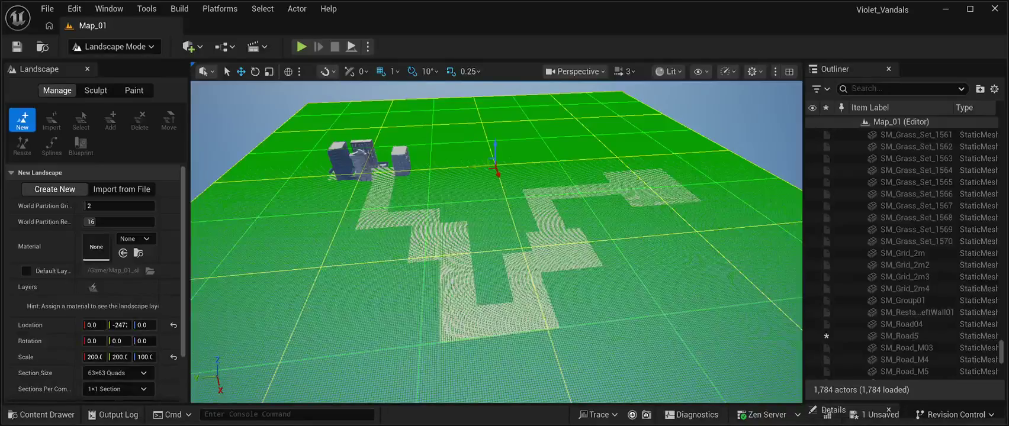
Step: Fly over the buildings down to the tiled plaza and face the road lanes
{"action": "scroll", "coordinate": [472, 160], "scroll_direction": "down", "scroll_amount": 3}
{"action": "scroll", "coordinate": [496, 242], "scroll_direction": "up", "scroll_amount": 3}
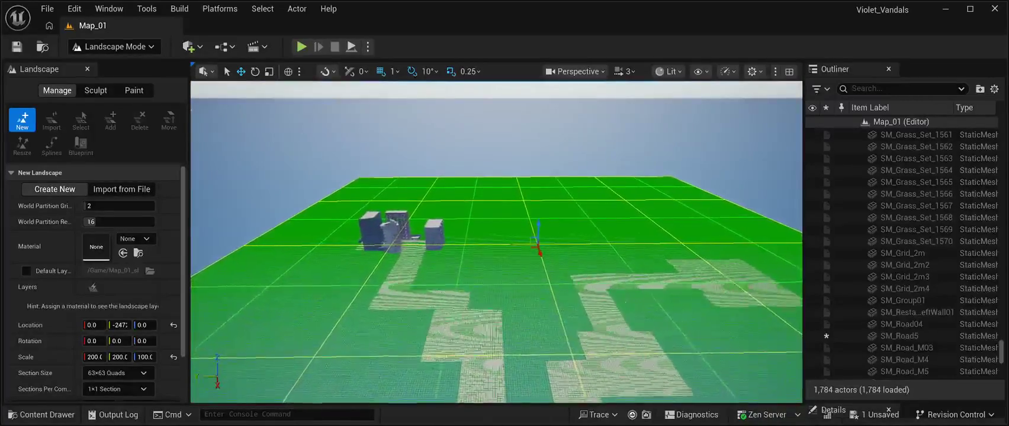
{"action": "scroll", "coordinate": [496, 243], "scroll_direction": "up", "scroll_amount": 2}
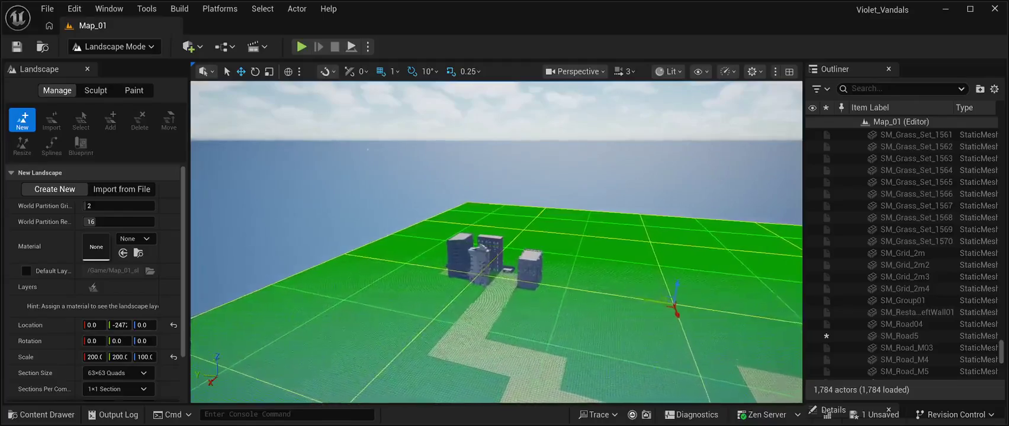
{"action": "scroll", "coordinate": [496, 243], "scroll_direction": "up", "scroll_amount": 3}
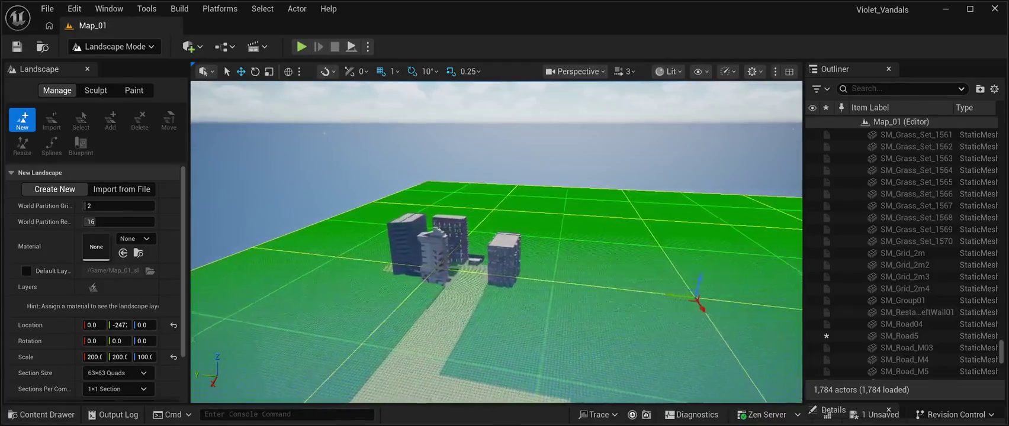
{"action": "scroll", "coordinate": [496, 243], "scroll_direction": "up", "scroll_amount": 3}
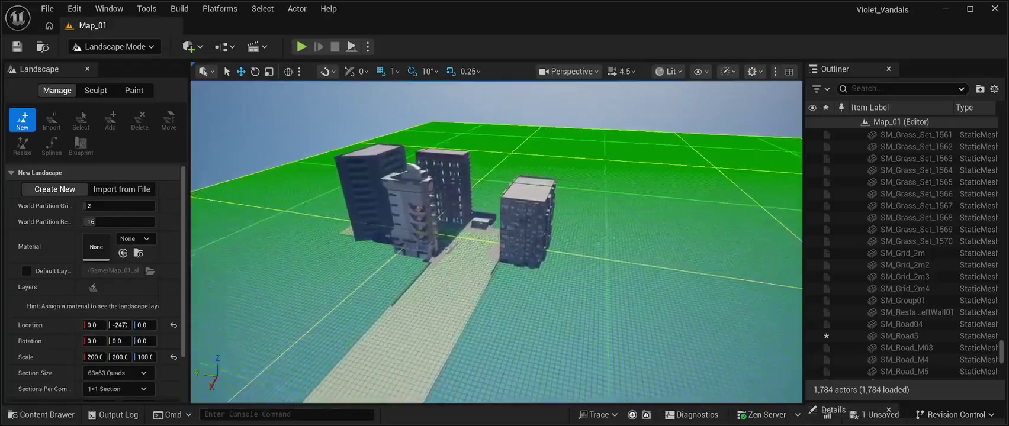
{"action": "key", "text": "w"}
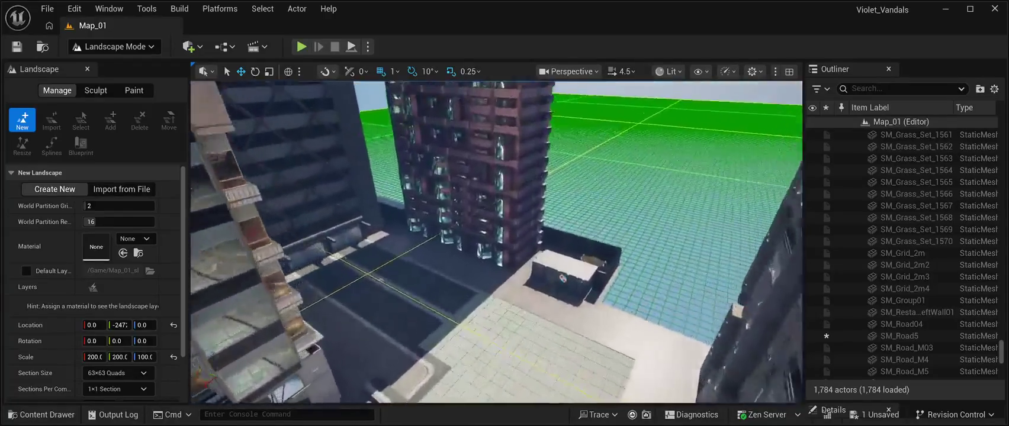
{"action": "key", "text": "w"}
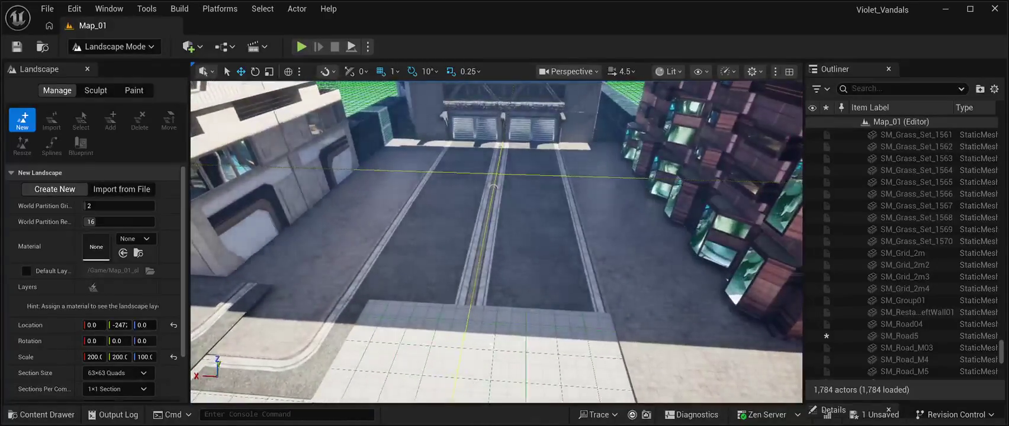
{"action": "key", "text": "w"}
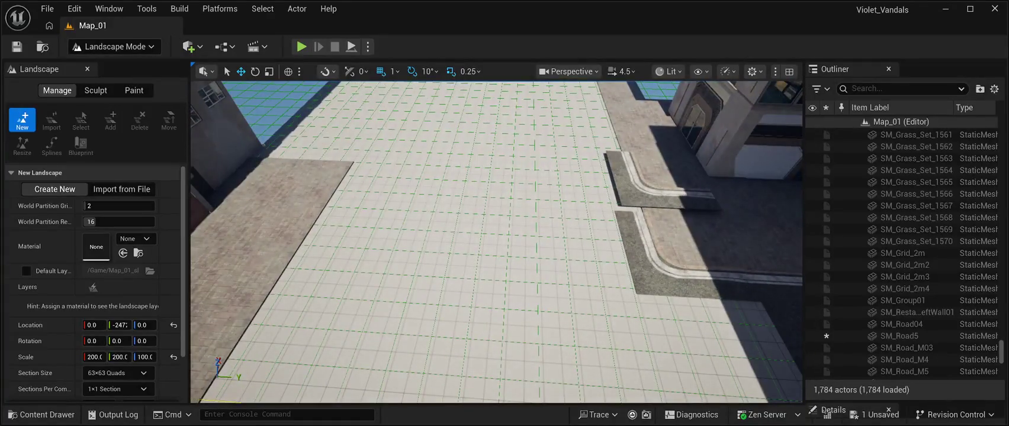
{"action": "key", "text": "d"}
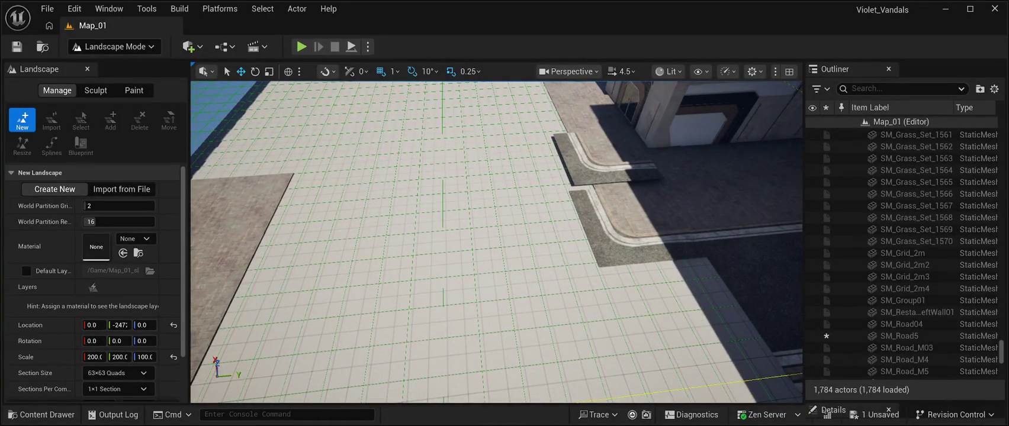
{"action": "key", "text": "w"}
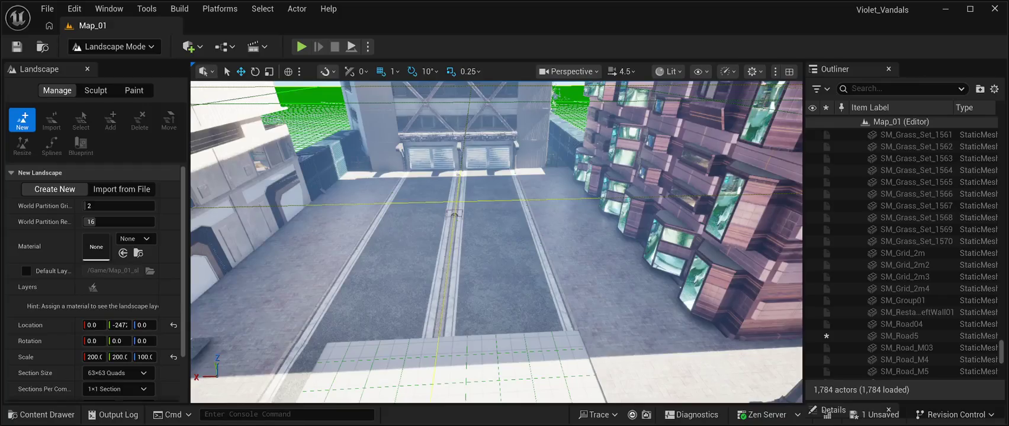
Step: Pull back to overview the grid's coverage, then return to Selection Mode
{"action": "key", "text": "s"}
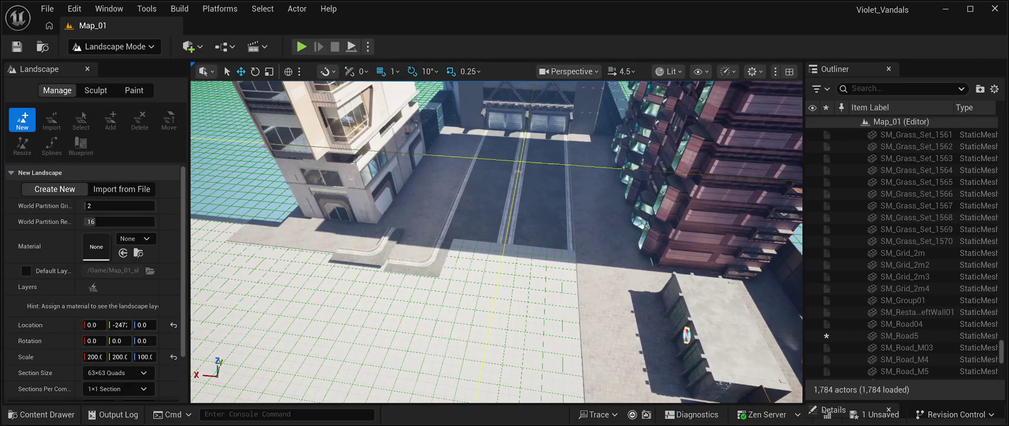
{"action": "key", "text": "shift+1"}
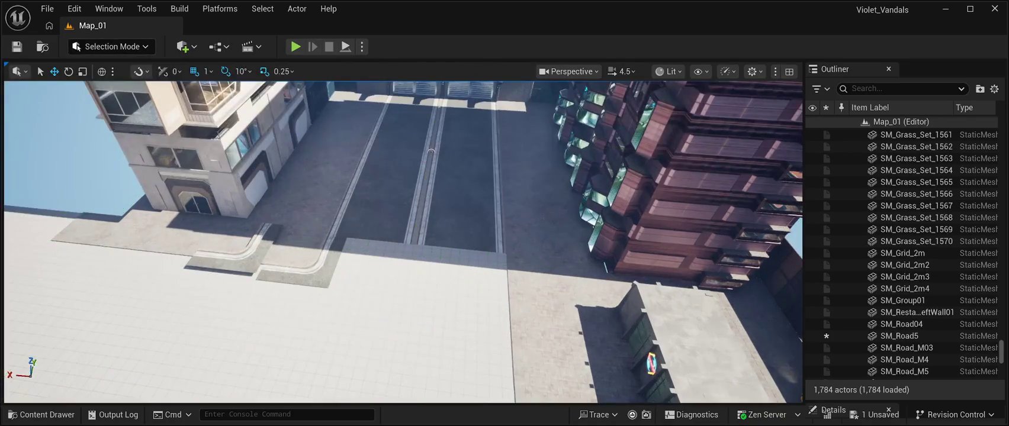
Step: Move the SM_Road5 curb corner beside the road and rotate it to 90 degrees
{"action": "left_click", "coordinate": [460, 222]}
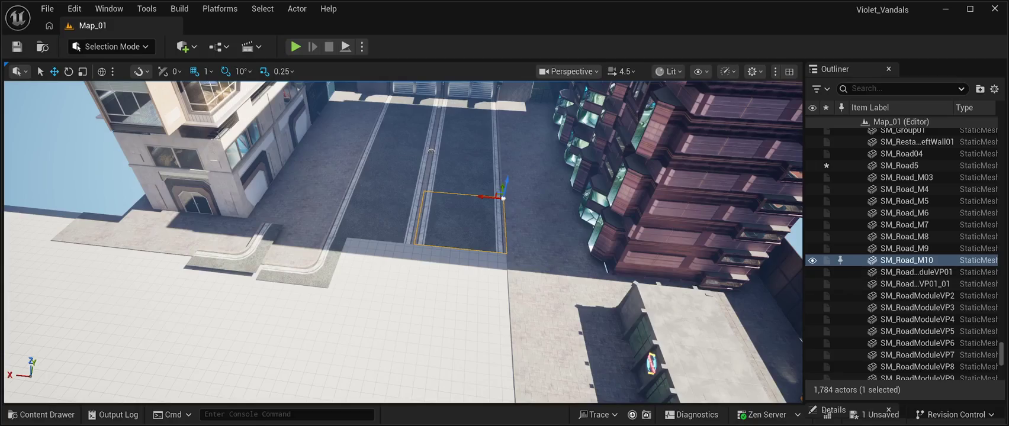
{"action": "mouse_move", "coordinate": [402, 237]}
{"action": "left_mouse_down"}
{"action": "mouse_move", "coordinate": [402, 172]}
{"action": "mouse_move", "coordinate": [402, 213]}
{"action": "left_mouse_up"}
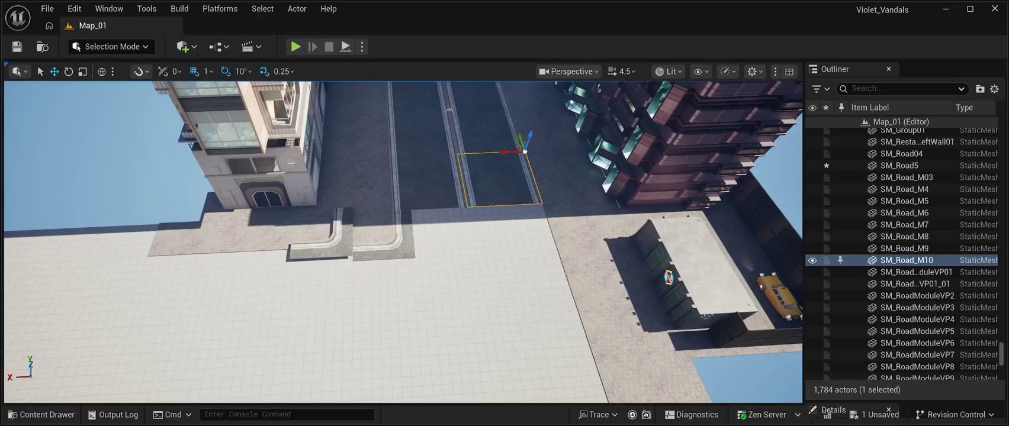
{"action": "left_click", "coordinate": [293, 237]}
{"action": "left_click_drag", "start_coordinate": [293, 237], "coordinate": [458, 266]}
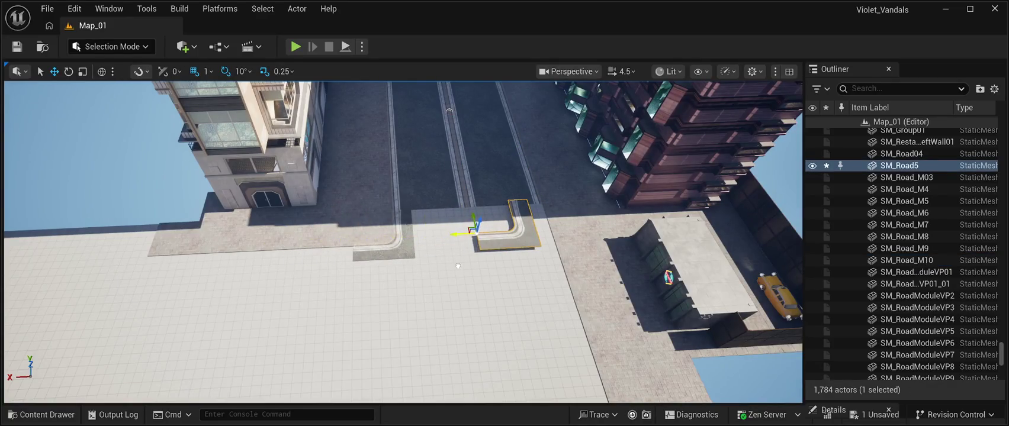
{"action": "key", "text": "e"}
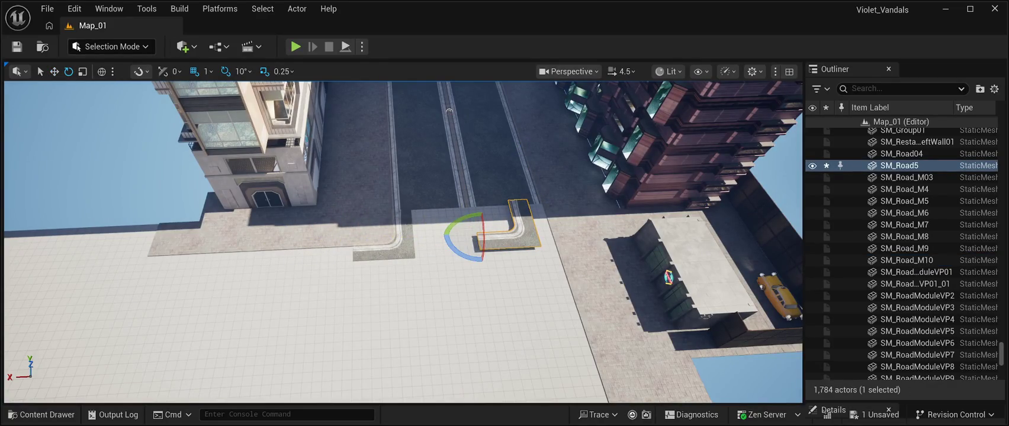
{"action": "mouse_move", "coordinate": [447, 240]}
{"action": "left_mouse_down"}
{"action": "mouse_move", "coordinate": [473, 279]}
{"action": "mouse_move", "coordinate": [518, 259]}
{"action": "mouse_move", "coordinate": [509, 216]}
{"action": "mouse_move", "coordinate": [477, 204]}
{"action": "mouse_move", "coordinate": [453, 214]}
{"action": "mouse_move", "coordinate": [446, 234]}
{"action": "mouse_move", "coordinate": [470, 208]}
{"action": "left_mouse_up"}
{"action": "mouse_move", "coordinate": [462, 212]}
{"action": "left_mouse_down"}
{"action": "mouse_move", "coordinate": [492, 260]}
{"action": "mouse_move", "coordinate": [461, 269]}
{"action": "mouse_move", "coordinate": [441, 237]}
{"action": "mouse_move", "coordinate": [415, 249]}
{"action": "mouse_move", "coordinate": [378, 242]}
{"action": "mouse_move", "coordinate": [409, 254]}
{"action": "mouse_move", "coordinate": [386, 256]}
{"action": "left_mouse_up"}
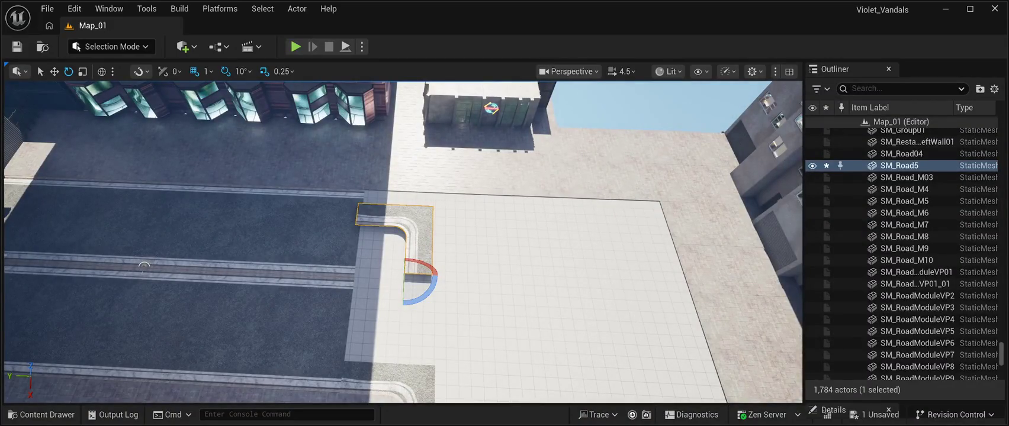
{"action": "left_click_drag", "start_coordinate": [386, 256], "coordinate": [355, 243]}
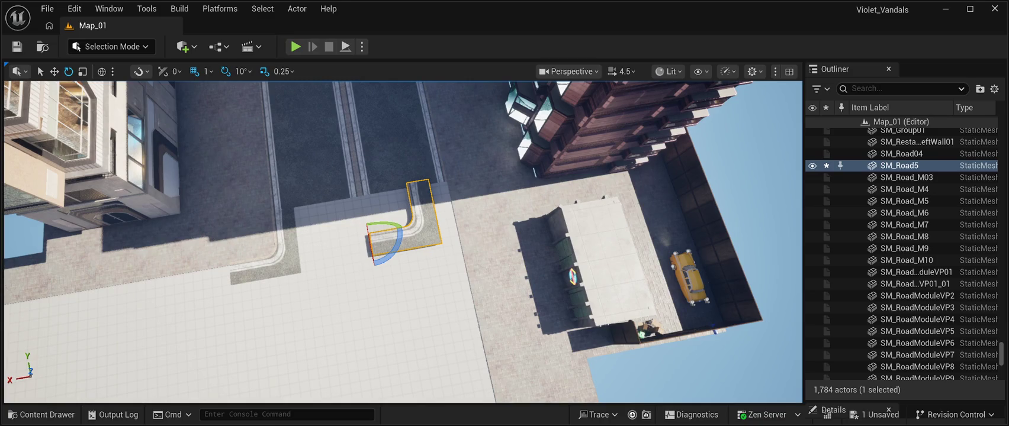
Step: Delete the SM_Road5 and SM_Road04 corner road pieces
{"action": "key", "text": "Delete"}
{"action": "scroll", "coordinate": [403, 242], "scroll_direction": "up", "scroll_amount": 5}
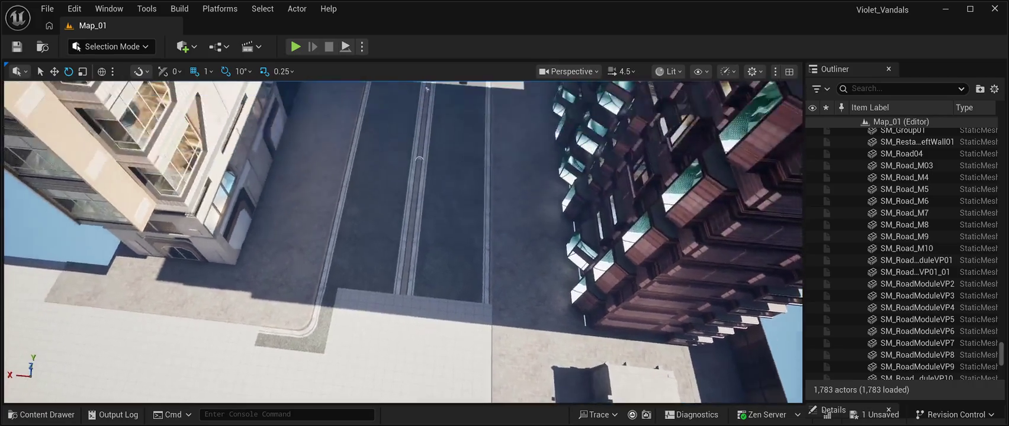
{"action": "left_click", "coordinate": [387, 299]}
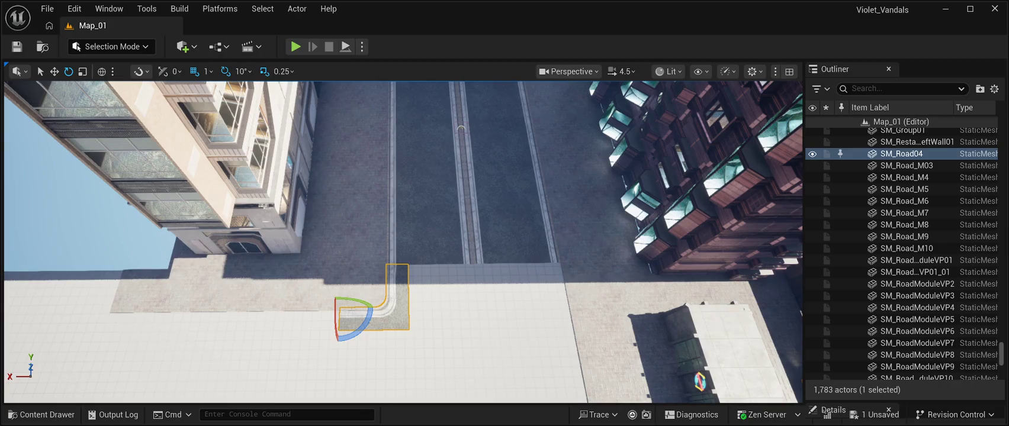
{"action": "key", "text": "Delete"}
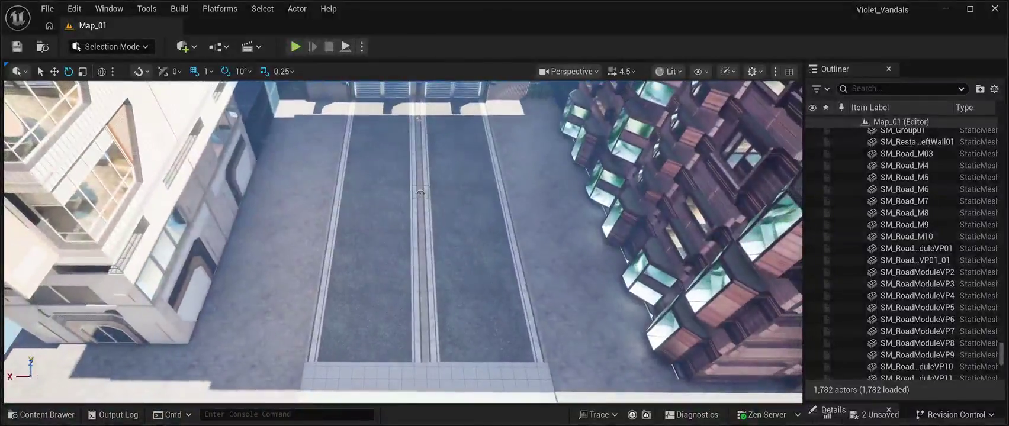
{"action": "left_click", "coordinate": [41, 415]}
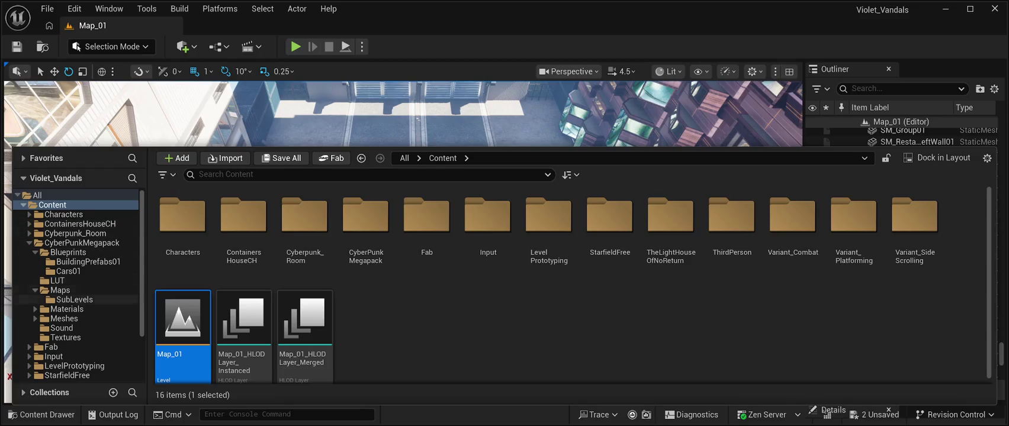
Step: Scroll through the 809 textures in CyberPunkMegapack's Textures folder, then return to the pack folder
{"action": "left_click", "coordinate": [82, 243]}
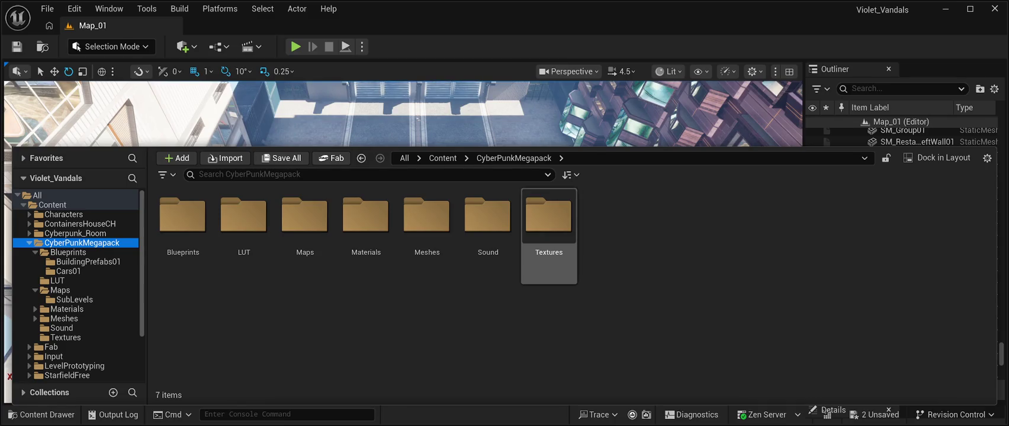
{"action": "double_click", "coordinate": [548, 219]}
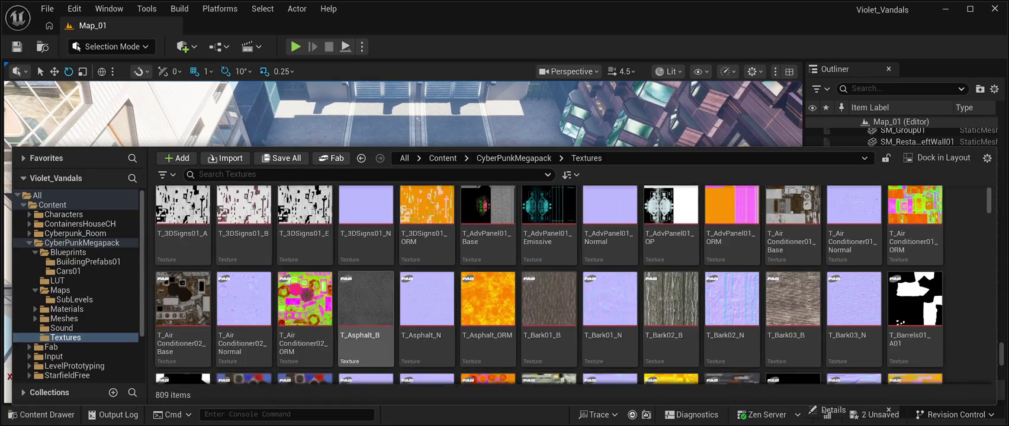
{"action": "scroll", "coordinate": [366, 296], "scroll_direction": "down", "scroll_amount": 5}
{"action": "scroll", "coordinate": [610, 249], "scroll_direction": "down", "scroll_amount": 5}
{"action": "scroll", "coordinate": [609, 255], "scroll_direction": "down", "scroll_amount": 10}
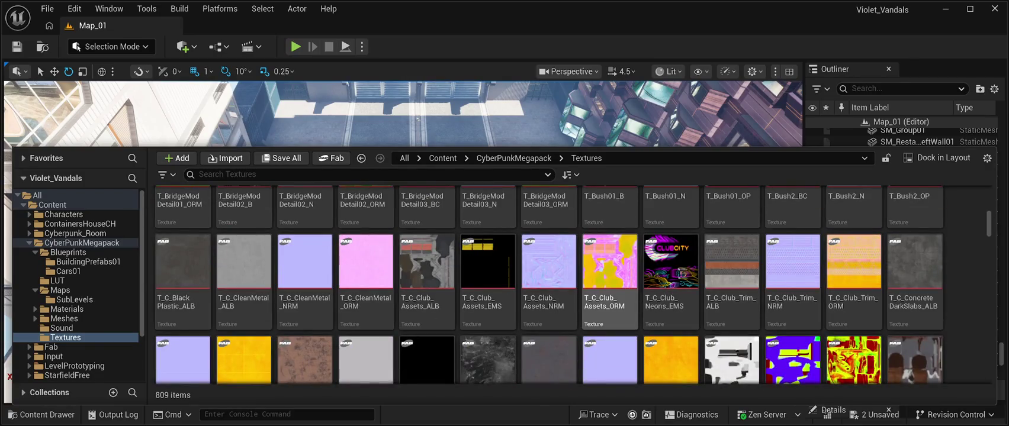
{"action": "scroll", "coordinate": [610, 285], "scroll_direction": "down", "scroll_amount": 5}
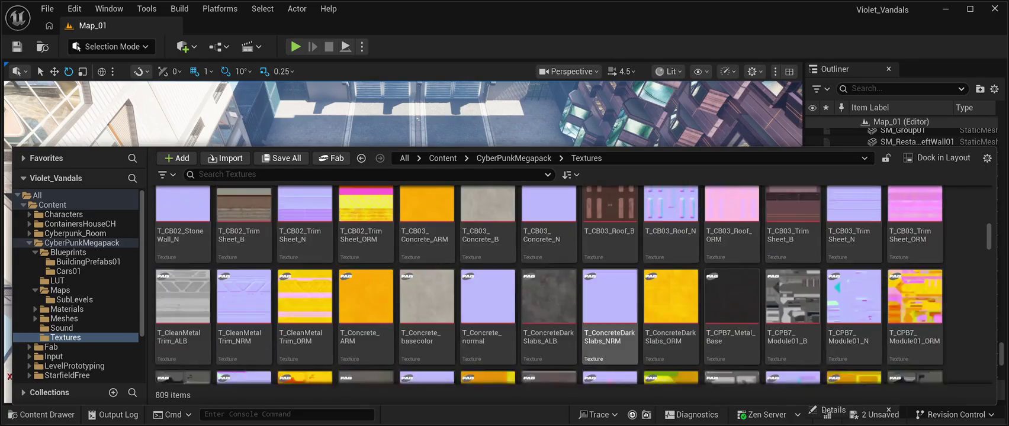
{"action": "scroll", "coordinate": [592, 320], "scroll_direction": "down", "scroll_amount": 5}
{"action": "scroll", "coordinate": [548, 319], "scroll_direction": "down", "scroll_amount": 10}
{"action": "scroll", "coordinate": [549, 308], "scroll_direction": "down", "scroll_amount": 5}
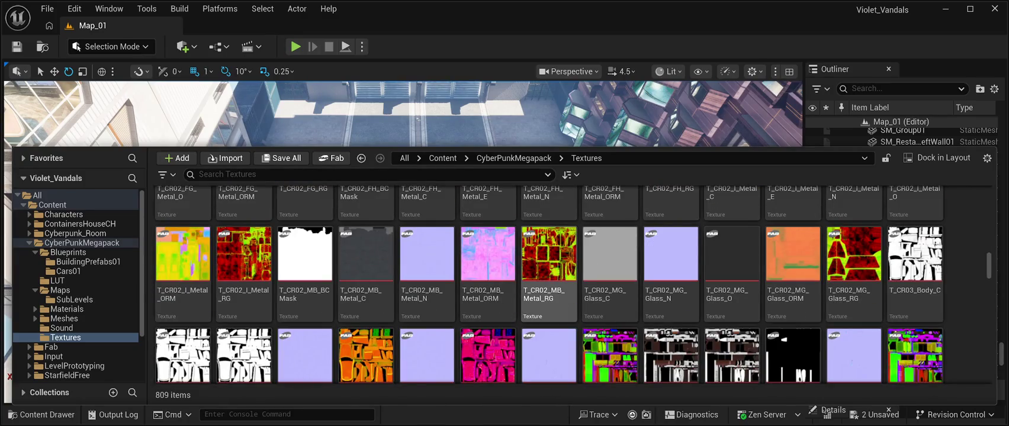
{"action": "scroll", "coordinate": [549, 308], "scroll_direction": "down", "scroll_amount": 3}
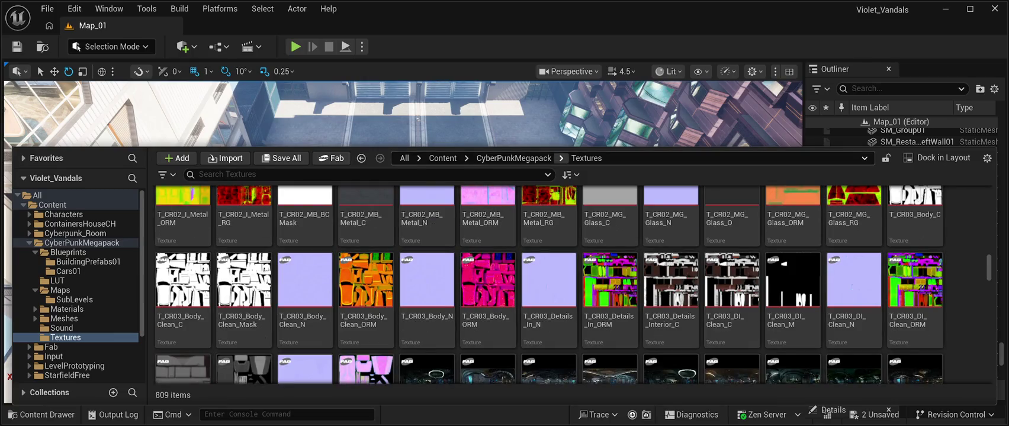
{"action": "left_click", "coordinate": [514, 158]}
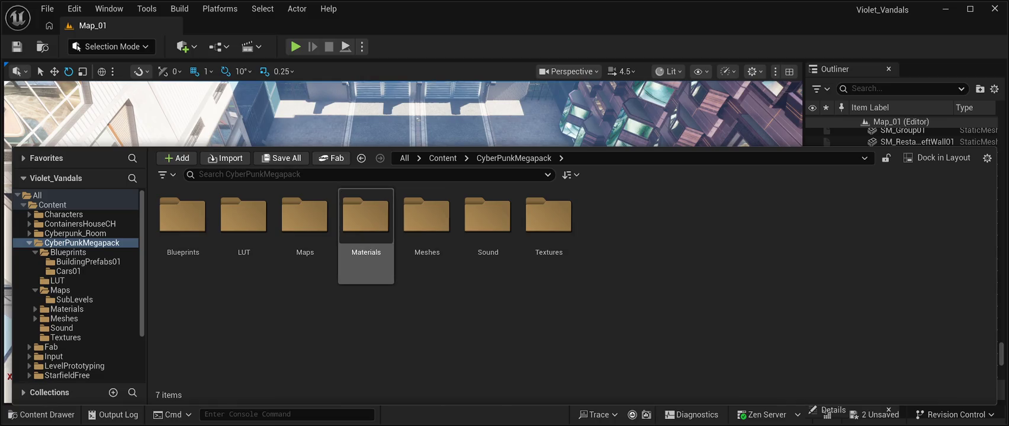
Step: Filter the pack's Materials folder by 'road', then close the drawer and enter Landscape Mode
{"action": "double_click", "coordinate": [365, 222]}
{"action": "scroll", "coordinate": [548, 332], "scroll_direction": "down", "scroll_amount": 2}
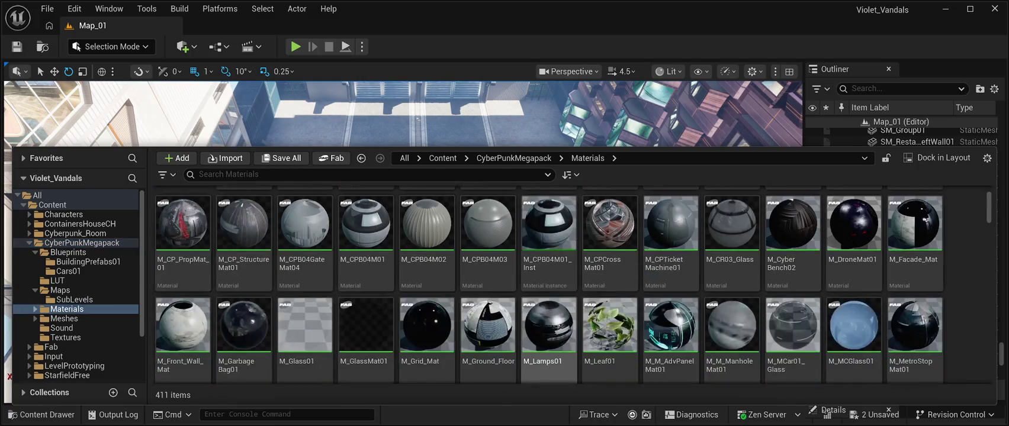
{"action": "scroll", "coordinate": [548, 331], "scroll_direction": "down", "scroll_amount": 2}
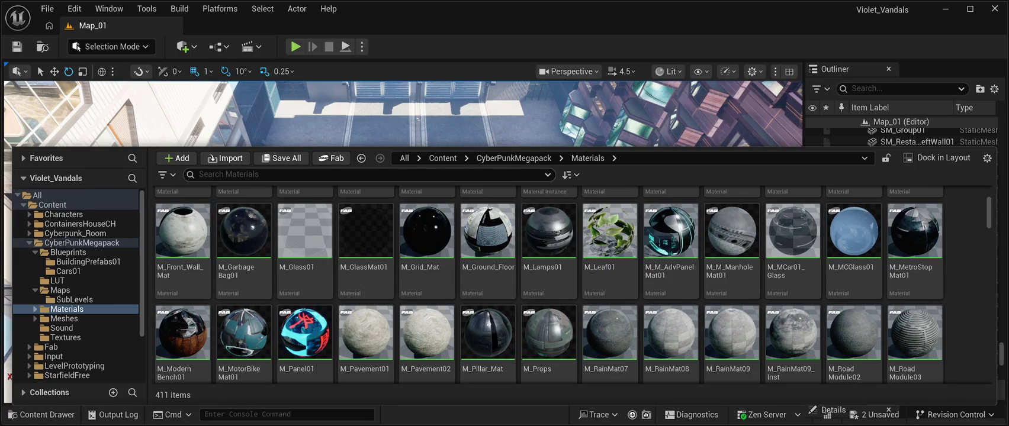
{"action": "left_click", "coordinate": [199, 175]}
{"action": "type", "text": "road"}
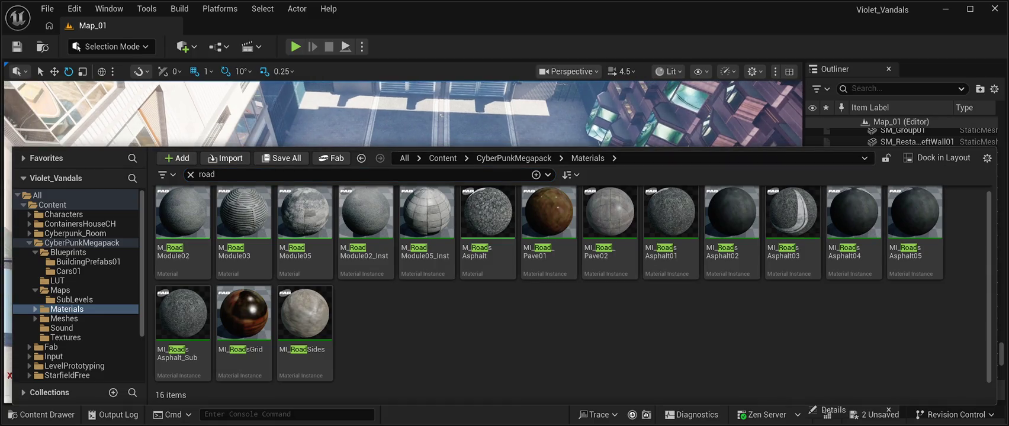
{"action": "key", "text": "ctrl+space"}
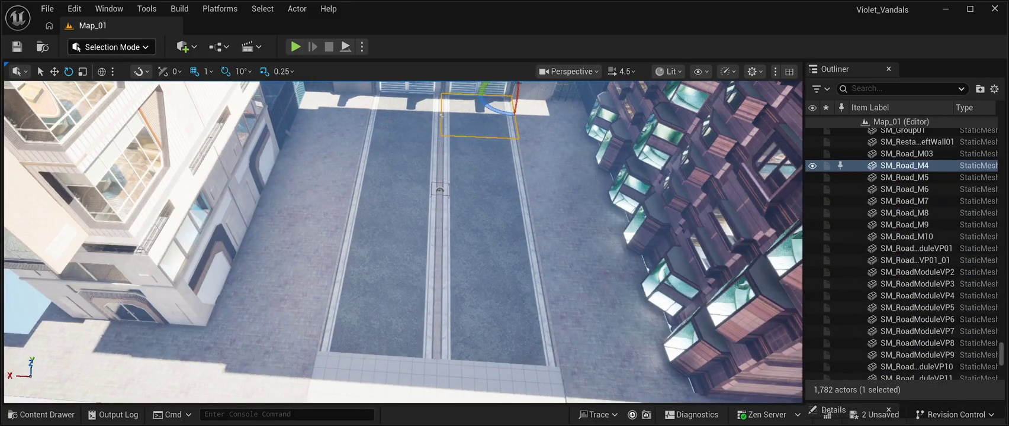
{"action": "key", "text": "shift+2"}
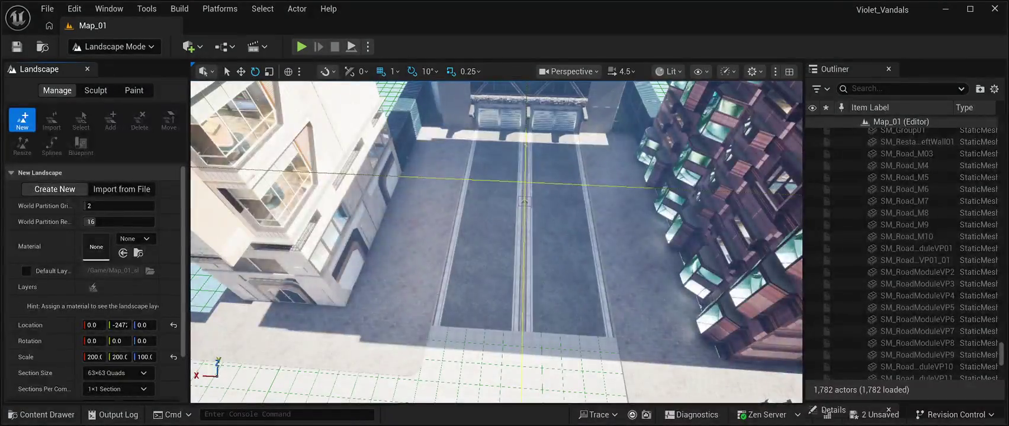
Step: Survey the road and plaza and look through the Paint and Sculpt tools before returning to new-landscape settings
{"action": "mouse_move", "coordinate": [496, 242]}
{"action": "left_mouse_down"}
{"action": "mouse_move", "coordinate": [496, 174]}
{"action": "mouse_move", "coordinate": [496, 237]}
{"action": "mouse_move", "coordinate": [496, 198]}
{"action": "left_mouse_up"}
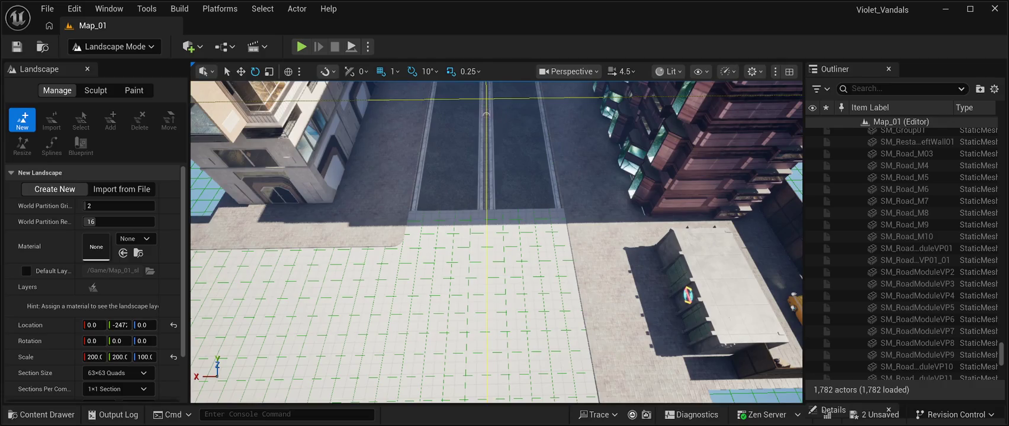
{"action": "left_click_drag", "start_coordinate": [496, 198], "coordinate": [496, 240]}
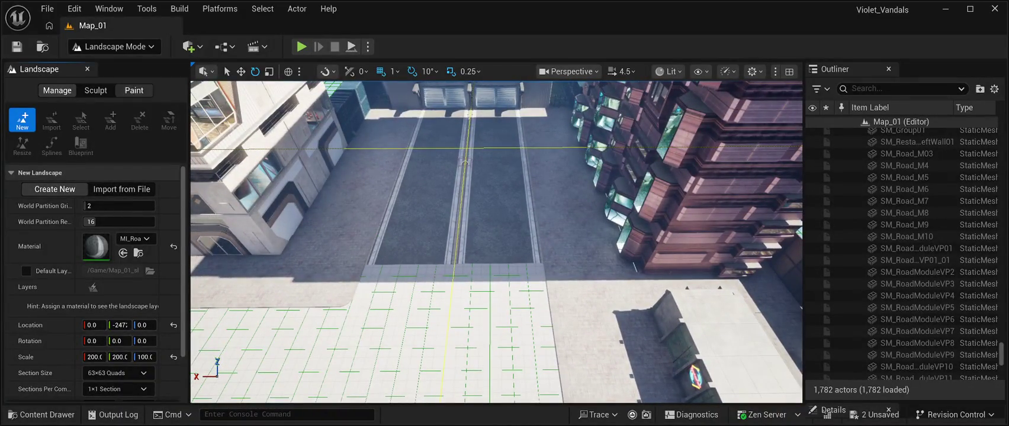
{"action": "left_click", "coordinate": [134, 90]}
{"action": "left_click", "coordinate": [95, 90]}
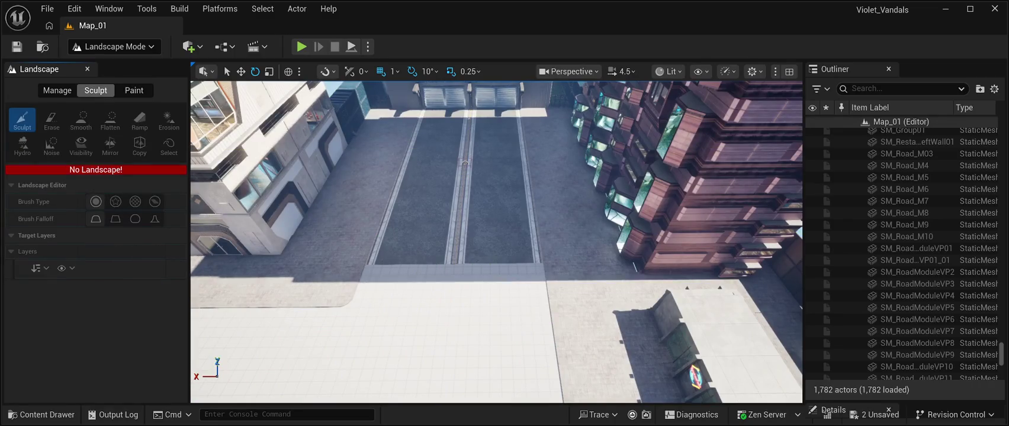
{"action": "left_click", "coordinate": [57, 90]}
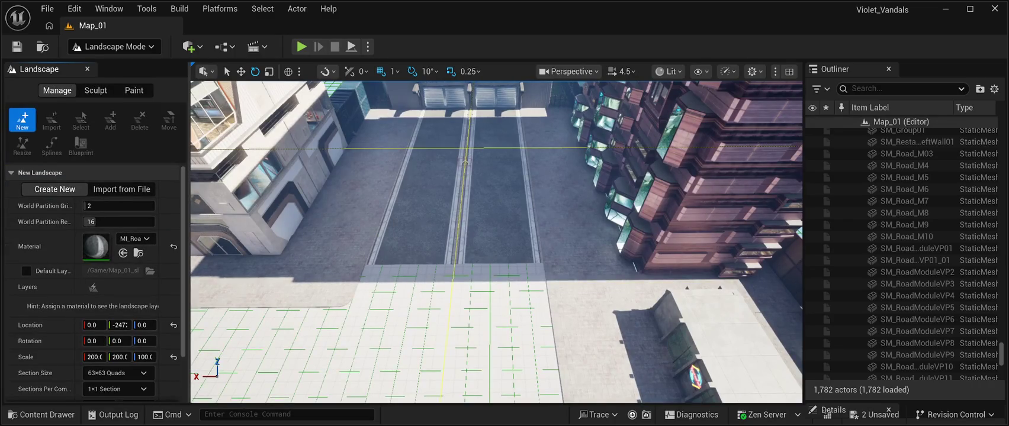
{"action": "scroll", "coordinate": [496, 242], "scroll_direction": "down", "scroll_amount": 5}
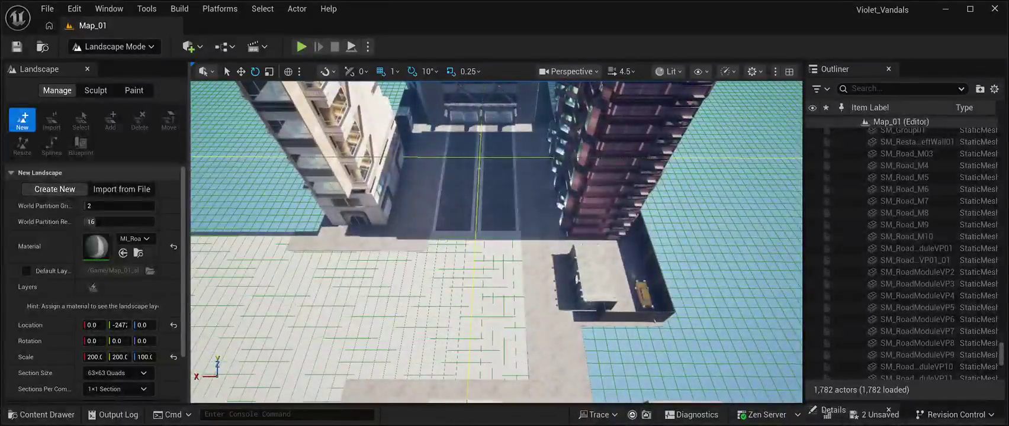
Step: Give the new landscape the road material and 7x7-quad sections, reaching 57 x 57 resolution
{"action": "left_click_drag", "start_coordinate": [496, 242], "coordinate": [496, 191]}
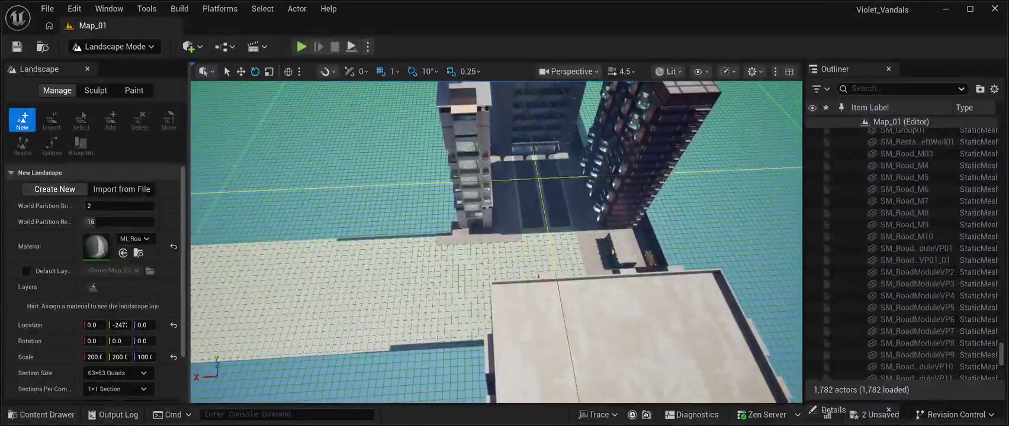
{"action": "left_click_drag", "start_coordinate": [329, 256], "coordinate": [349, 207]}
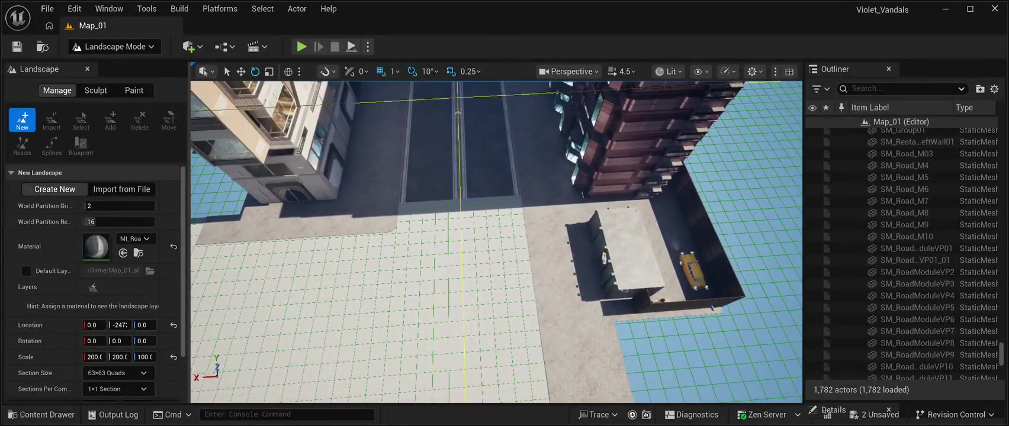
{"action": "scroll", "coordinate": [95, 296], "scroll_direction": "down", "scroll_amount": 2}
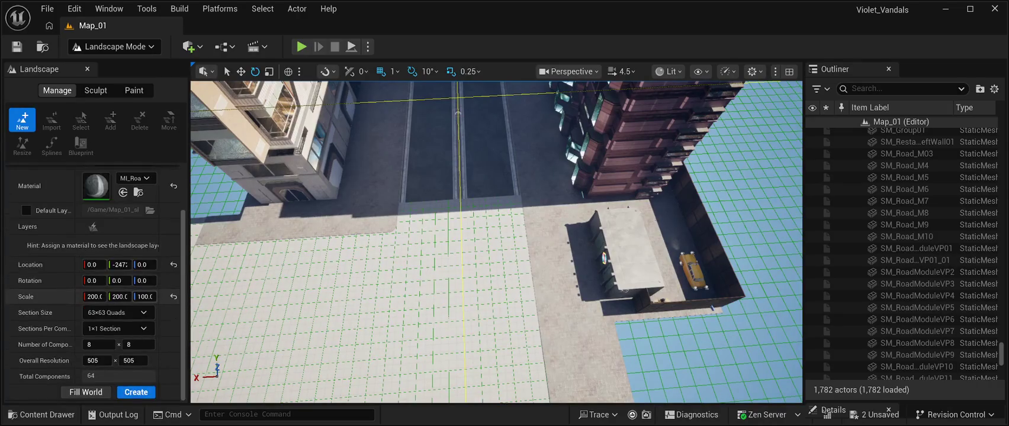
{"action": "scroll", "coordinate": [60, 361], "scroll_direction": "up", "scroll_amount": 1}
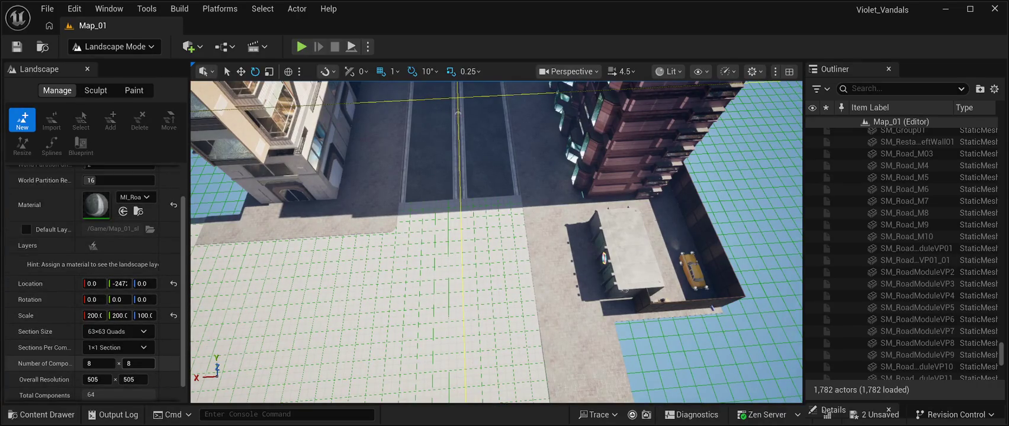
{"action": "scroll", "coordinate": [47, 363], "scroll_direction": "up", "scroll_amount": 4}
{"action": "scroll", "coordinate": [47, 280], "scroll_direction": "down", "scroll_amount": 5}
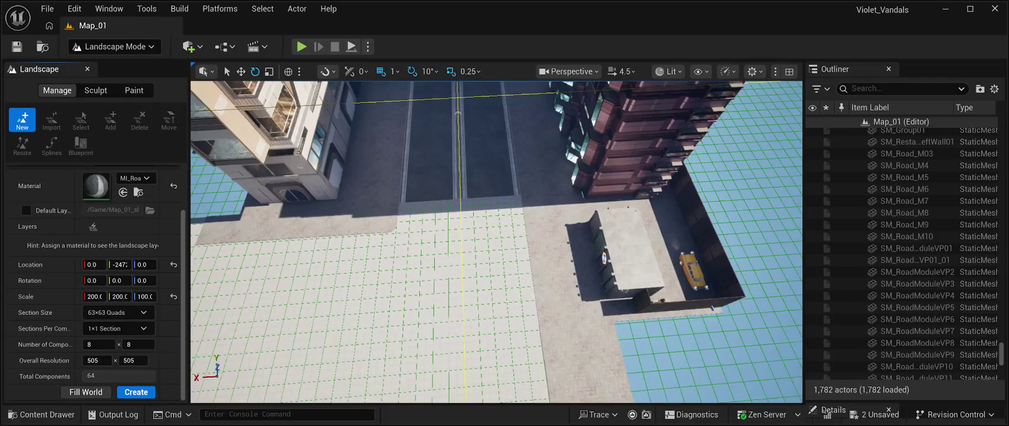
{"action": "left_click", "coordinate": [95, 90]}
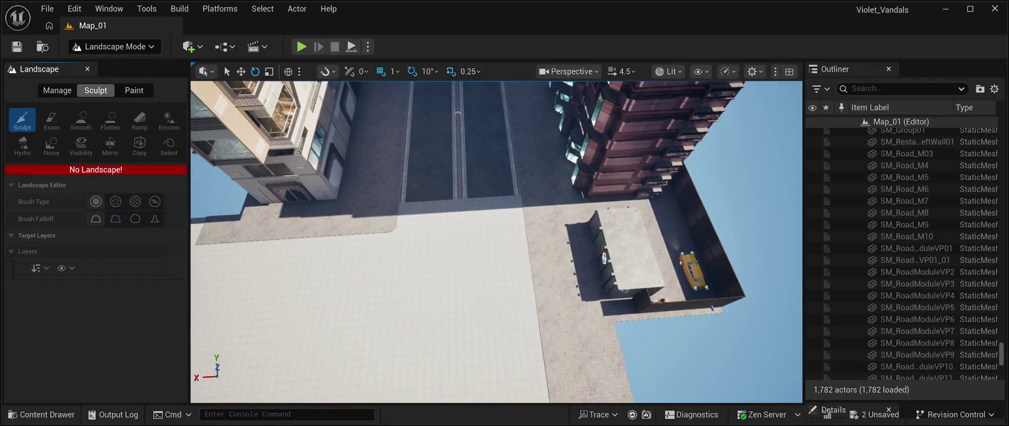
{"action": "left_click", "coordinate": [134, 90]}
{"action": "left_click", "coordinate": [57, 90]}
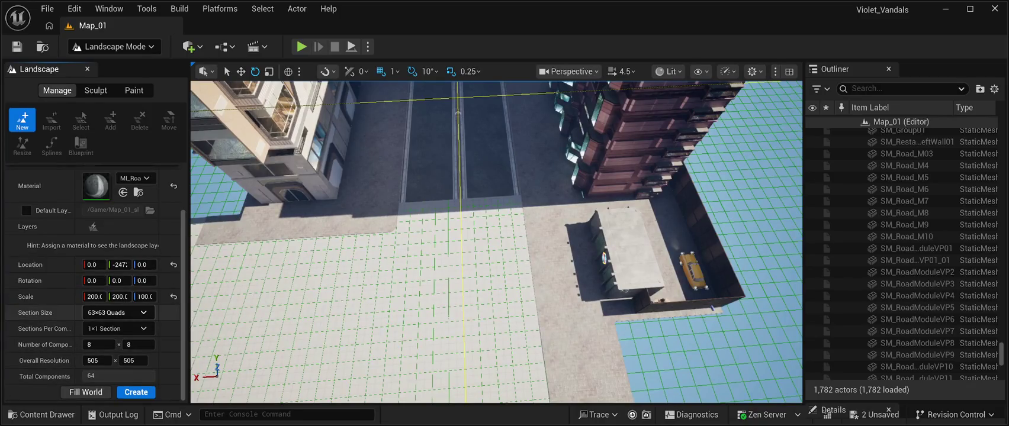
{"action": "scroll", "coordinate": [118, 313], "scroll_direction": "down", "scroll_amount": 3}
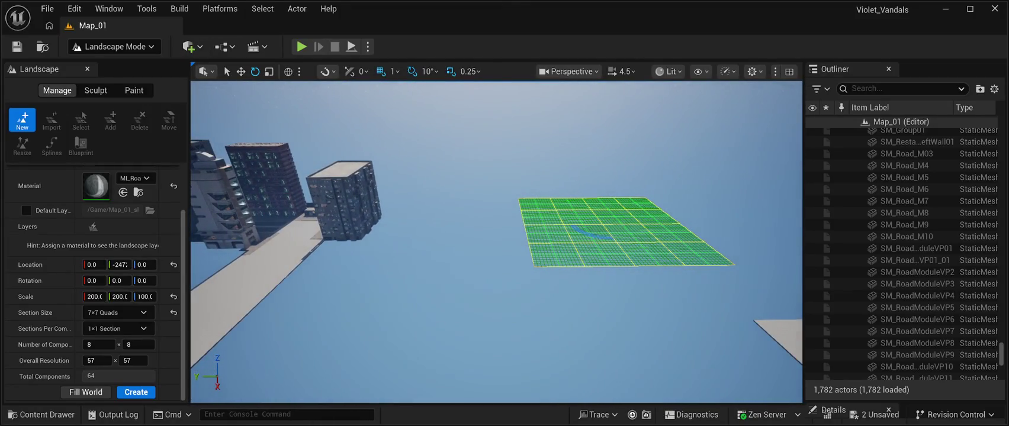
Step: Move the landscape grid toward the buildings and shrink it to 2x8 components
{"action": "left_click", "coordinate": [241, 71]}
{"action": "left_click_drag", "start_coordinate": [586, 225], "coordinate": [275, 226]}
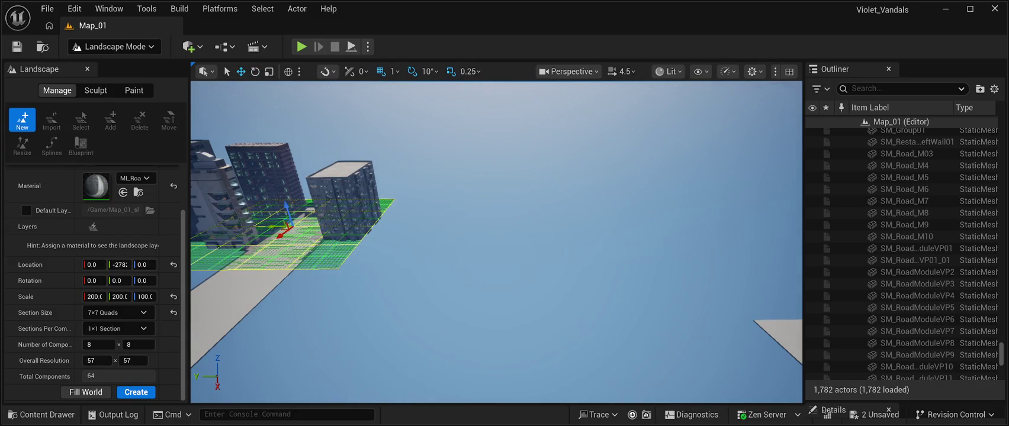
{"action": "key", "text": "f"}
{"action": "scroll", "coordinate": [496, 242], "scroll_direction": "up", "scroll_amount": 5}
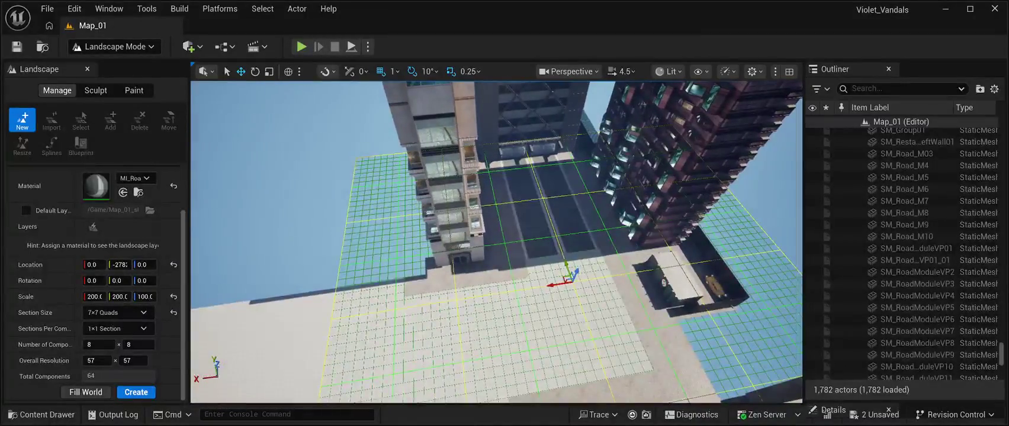
{"action": "left_click_drag", "start_coordinate": [337, 278], "coordinate": [503, 279]}
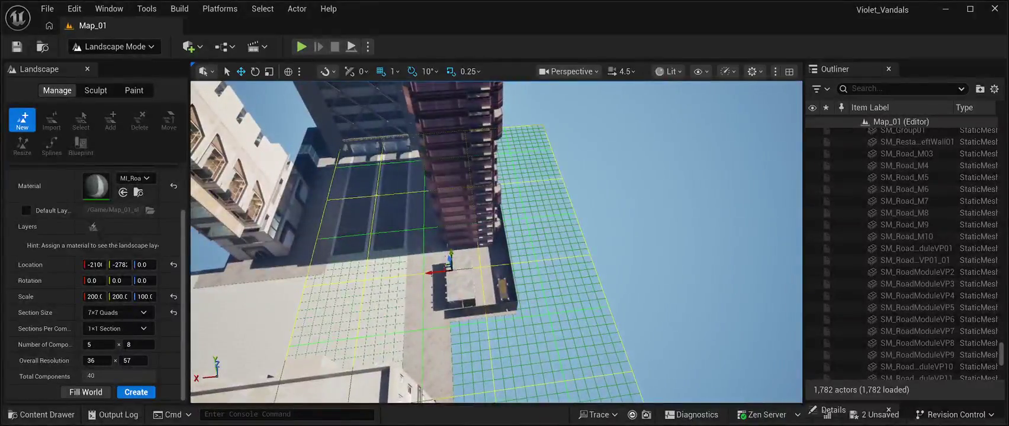
{"action": "left_click_drag", "start_coordinate": [592, 278], "coordinate": [423, 278]}
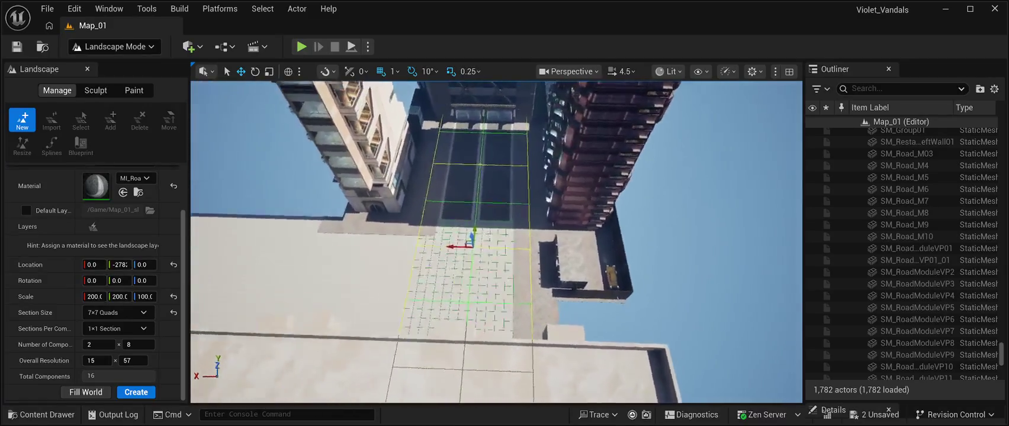
Step: Narrow the grid to a single 1x8 column over the street, fine-tuning X position and scale
{"action": "left_click_drag", "start_coordinate": [469, 258], "coordinate": [438, 255]}
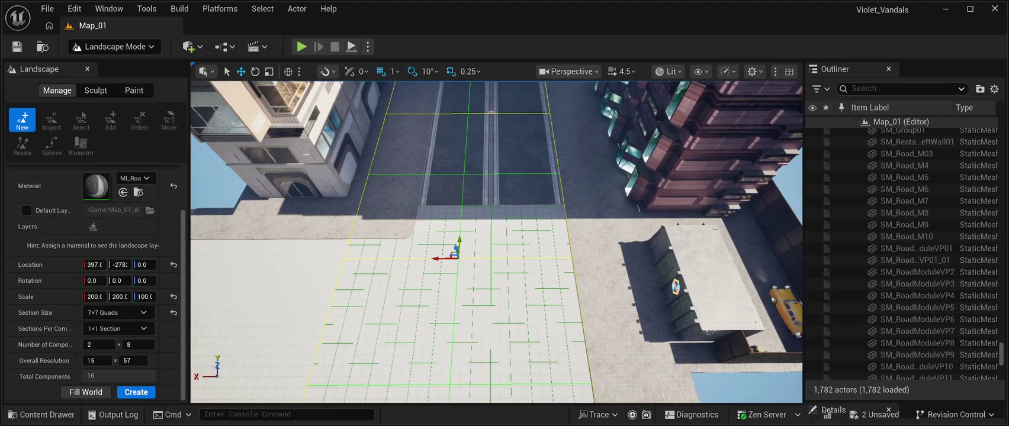
{"action": "left_click_drag", "start_coordinate": [348, 259], "coordinate": [459, 259]}
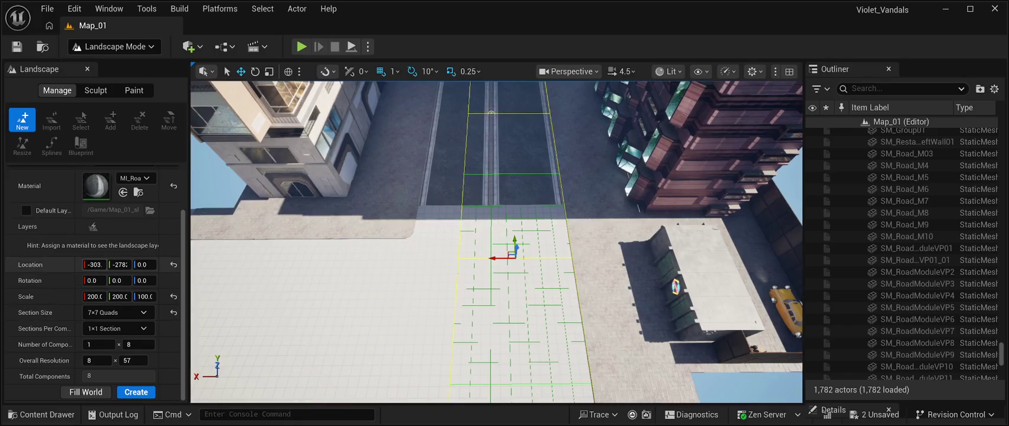
{"action": "mouse_move", "coordinate": [95, 265]}
{"action": "left_mouse_down"}
{"action": "mouse_move", "coordinate": [198, 265]}
{"action": "mouse_move", "coordinate": [153, 264]}
{"action": "left_mouse_up"}
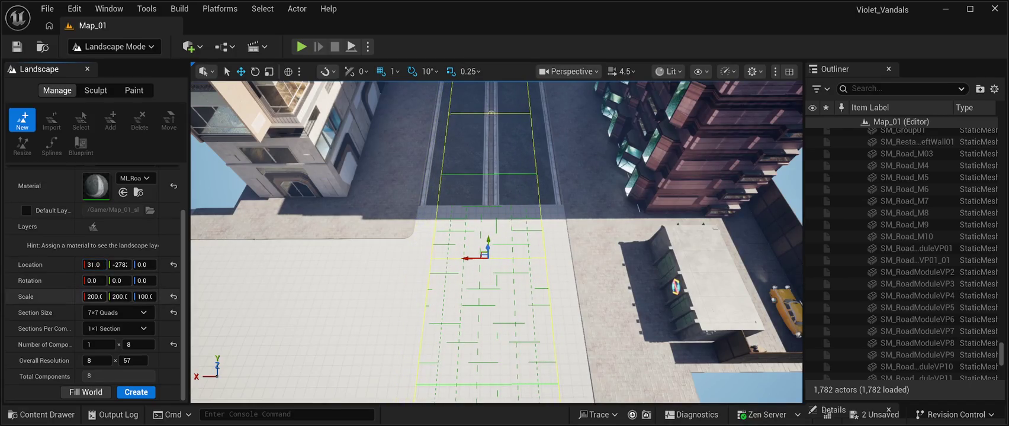
{"action": "mouse_move", "coordinate": [94, 296]}
{"action": "left_mouse_down"}
{"action": "mouse_move", "coordinate": [83, 296]}
{"action": "mouse_move", "coordinate": [142, 297]}
{"action": "left_mouse_up"}
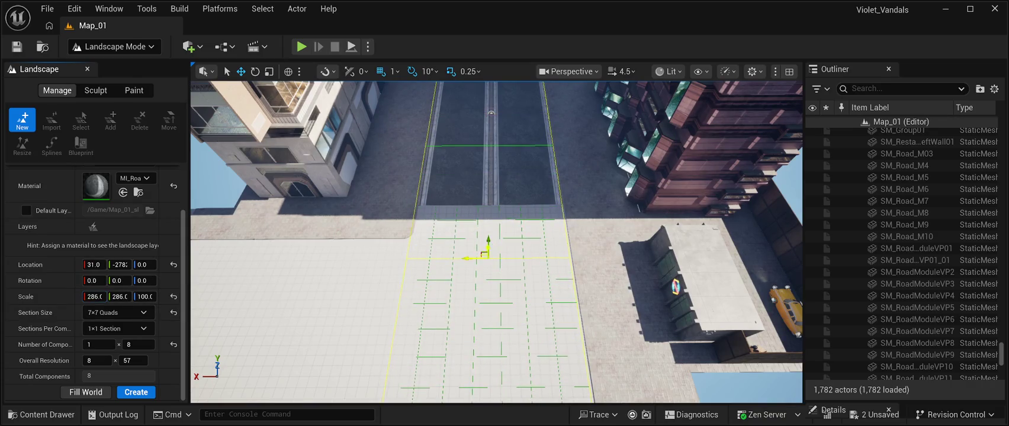
{"action": "mouse_move", "coordinate": [465, 259]}
{"action": "left_mouse_down"}
{"action": "mouse_move", "coordinate": [396, 201]}
{"action": "mouse_move", "coordinate": [382, 234]}
{"action": "left_mouse_up"}
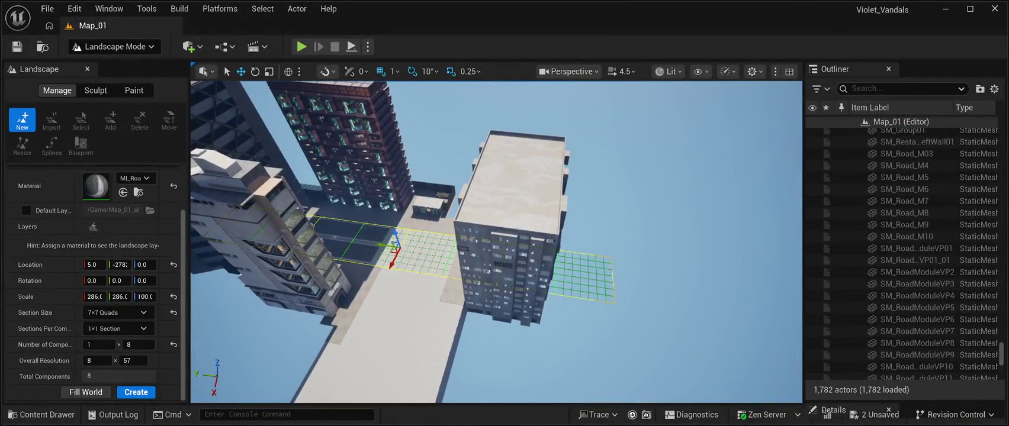
{"action": "left_click_drag", "start_coordinate": [119, 297], "coordinate": [76, 296]}
Step: Set the landscape scale to 79 and slide the strip along X onto the road
{"action": "left_click", "coordinate": [94, 296]}
{"action": "type", "text": "79"}
{"action": "key", "text": "Return"}
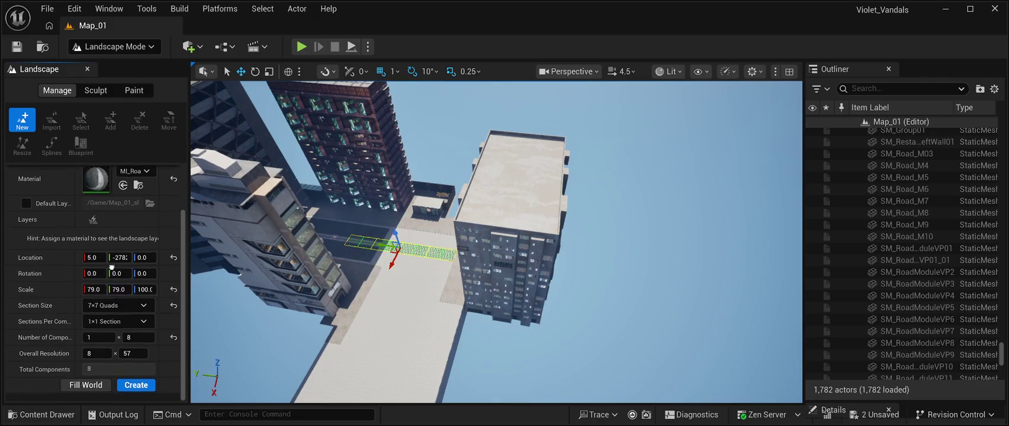
{"action": "key", "text": "f"}
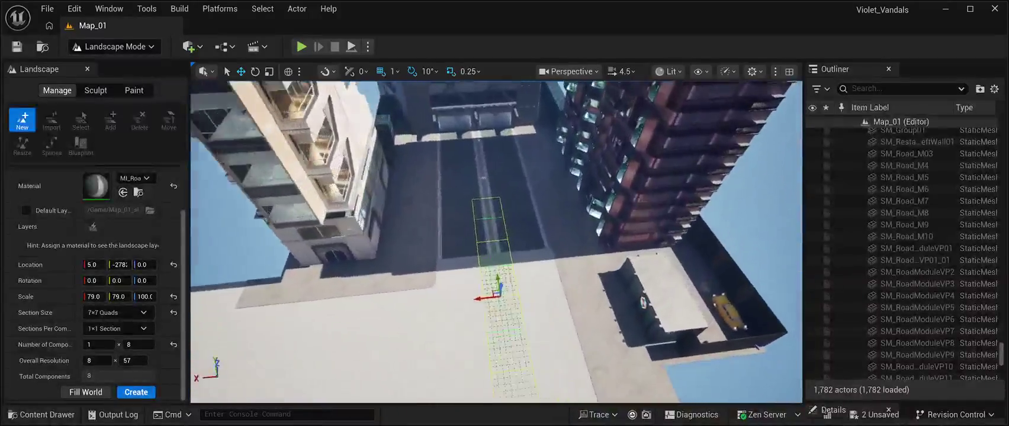
{"action": "left_click_drag", "start_coordinate": [415, 293], "coordinate": [459, 291]}
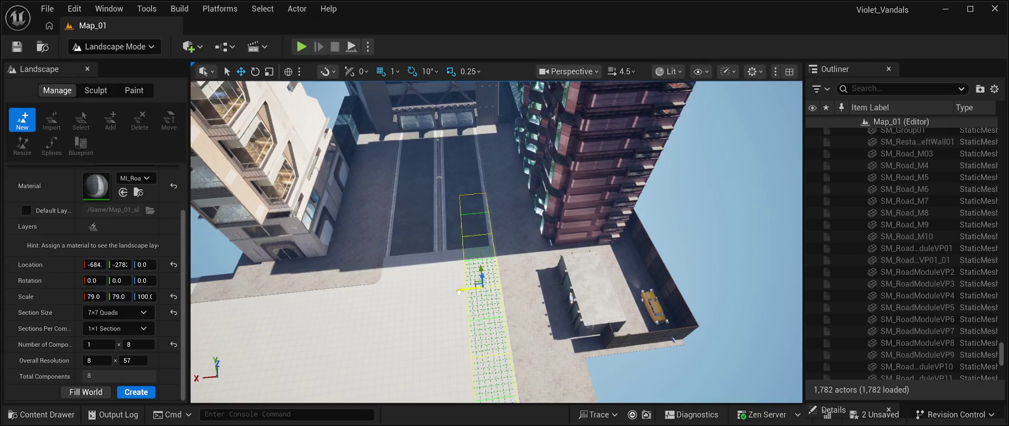
{"action": "scroll", "coordinate": [459, 291], "scroll_direction": "up", "scroll_amount": 5}
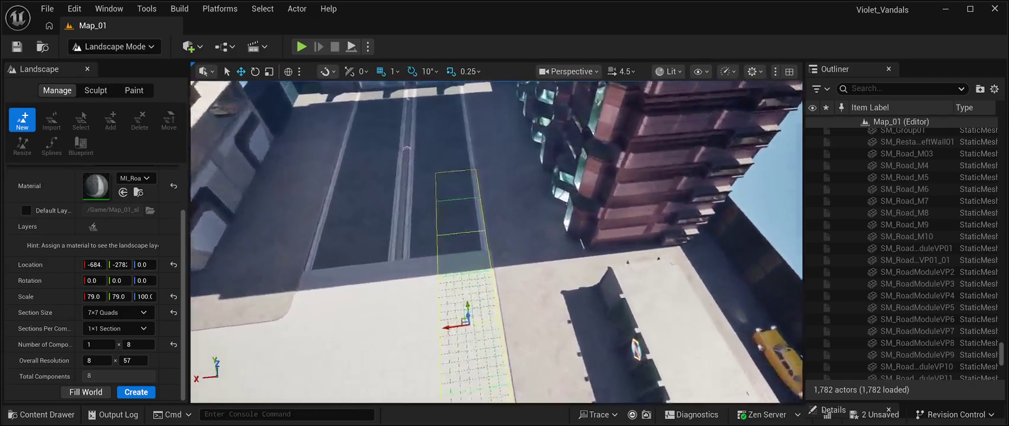
{"action": "left_click_drag", "start_coordinate": [446, 339], "coordinate": [446, 339]}
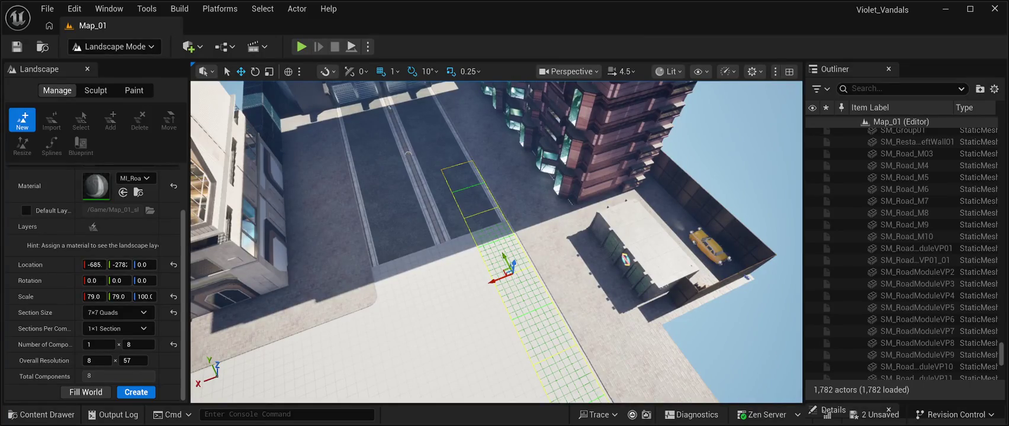
Step: Widen the grid to 3 components, align it with the lanes, and raise scale to 155
{"action": "type", "text": "23"}
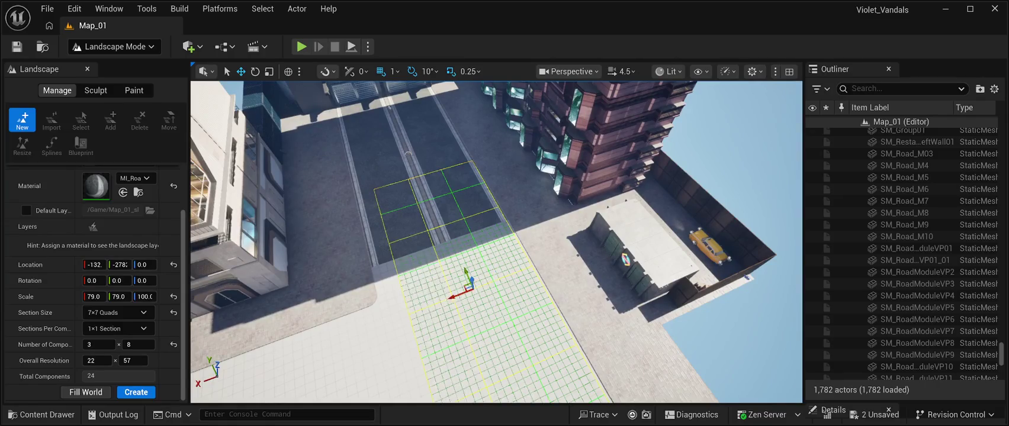
{"action": "mouse_move", "coordinate": [496, 243]}
{"action": "left_mouse_down"}
{"action": "mouse_move", "coordinate": [355, 242]}
{"action": "mouse_move", "coordinate": [284, 228]}
{"action": "left_mouse_up"}
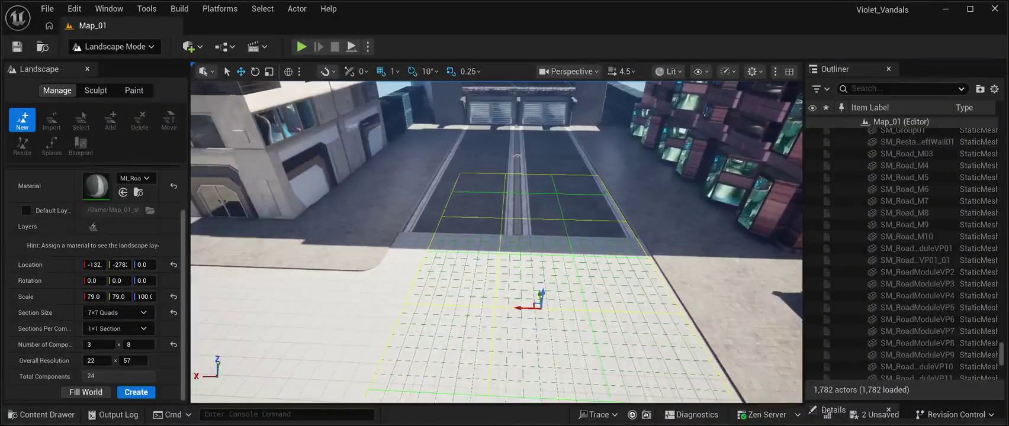
{"action": "left_click_drag", "start_coordinate": [515, 307], "coordinate": [479, 299]}
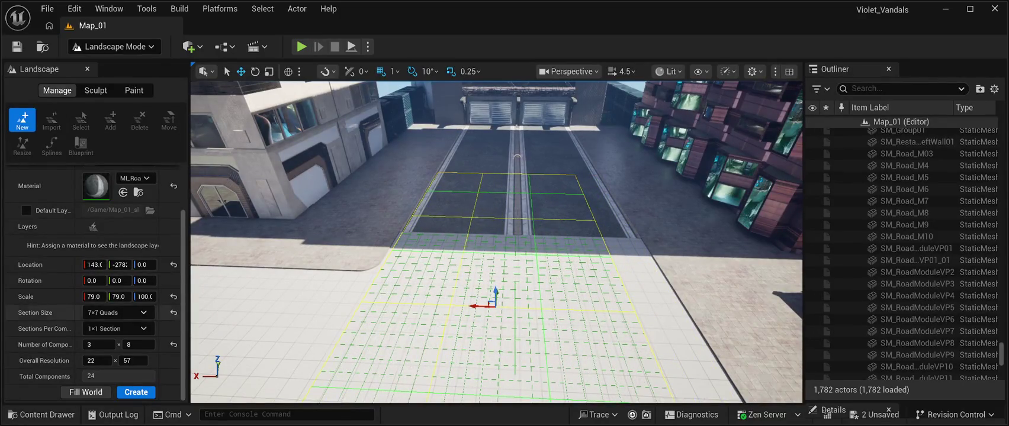
{"action": "mouse_move", "coordinate": [118, 297]}
{"action": "left_mouse_down"}
{"action": "mouse_move", "coordinate": [136, 296]}
{"action": "mouse_move", "coordinate": [101, 297]}
{"action": "mouse_move", "coordinate": [116, 297]}
{"action": "left_mouse_up"}
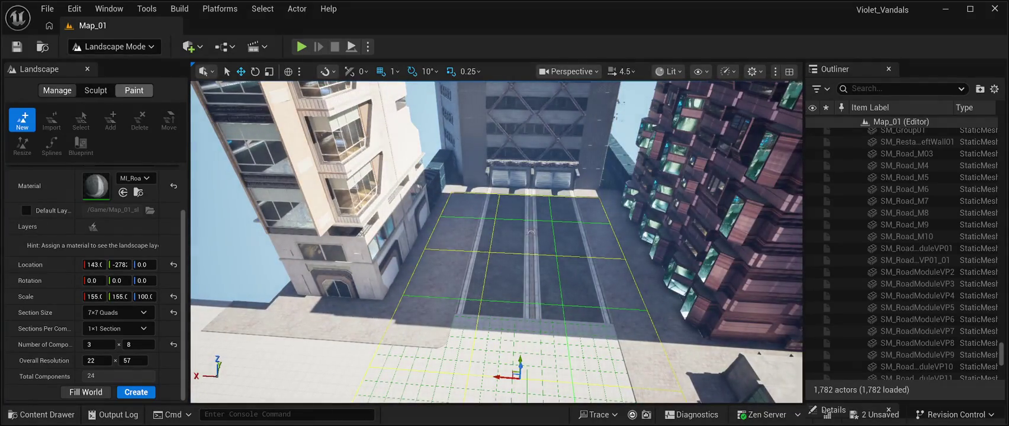
Step: Leave landscape sculpting for Selection Mode and frame the Floor2 floor piece in the viewport
{"action": "left_click", "coordinate": [96, 90]}
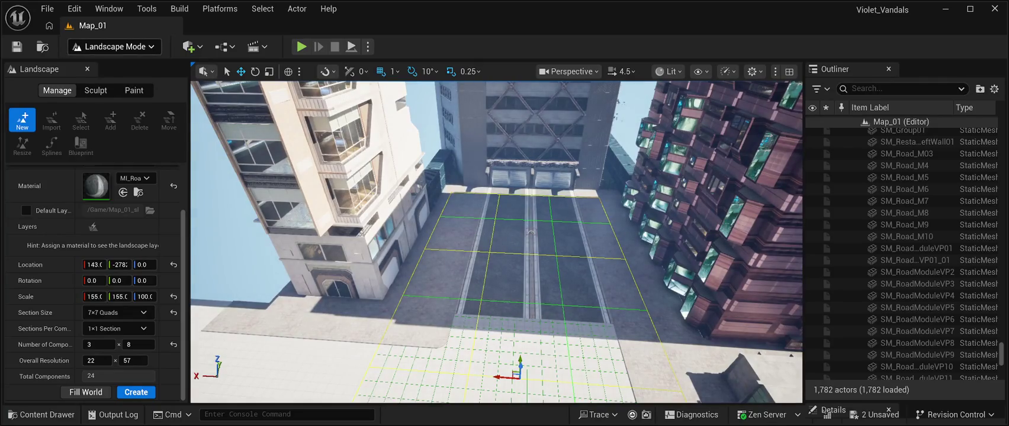
{"action": "key", "text": "shift+1"}
{"action": "key", "text": "f"}
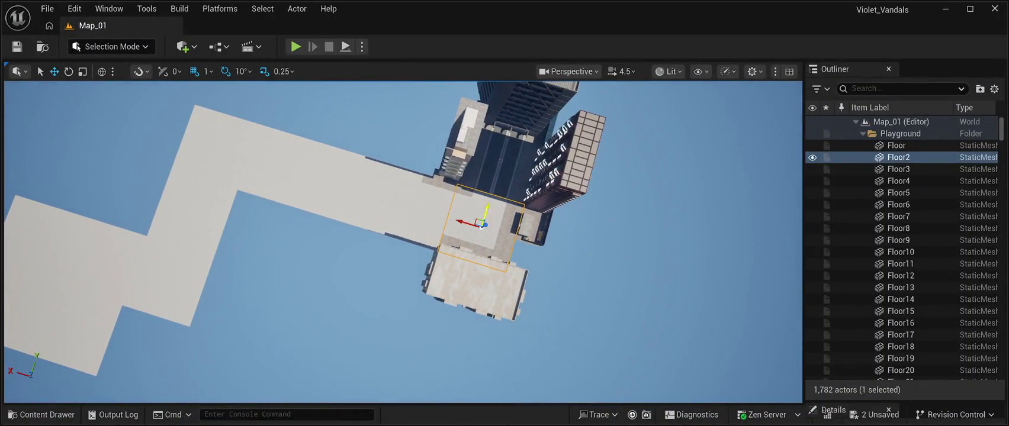
Step: Add the floor pieces Floor3, Floor5, Floor8, Floor6, Floor9 and Floor7 to the selection
{"action": "left_click", "coordinate": [408, 204], "text": "ctrl"}
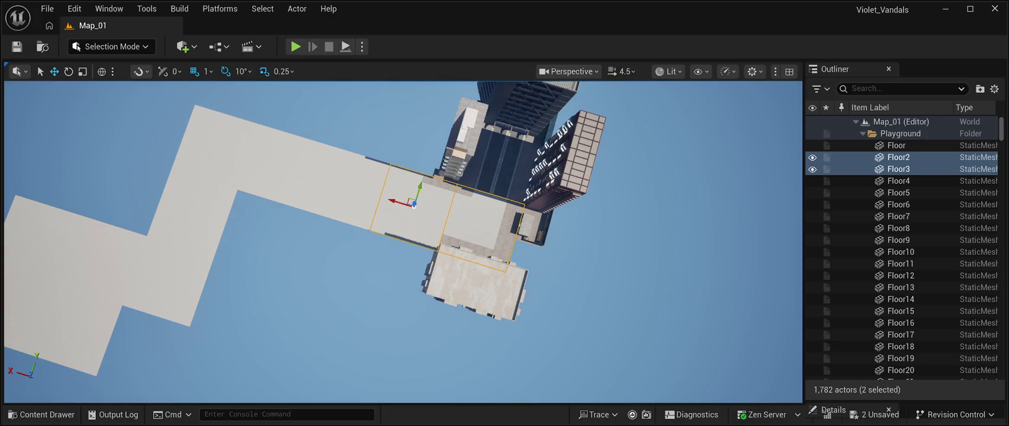
{"action": "left_click", "coordinate": [338, 183], "text": "ctrl"}
{"action": "left_click", "coordinate": [275, 166], "text": "ctrl"}
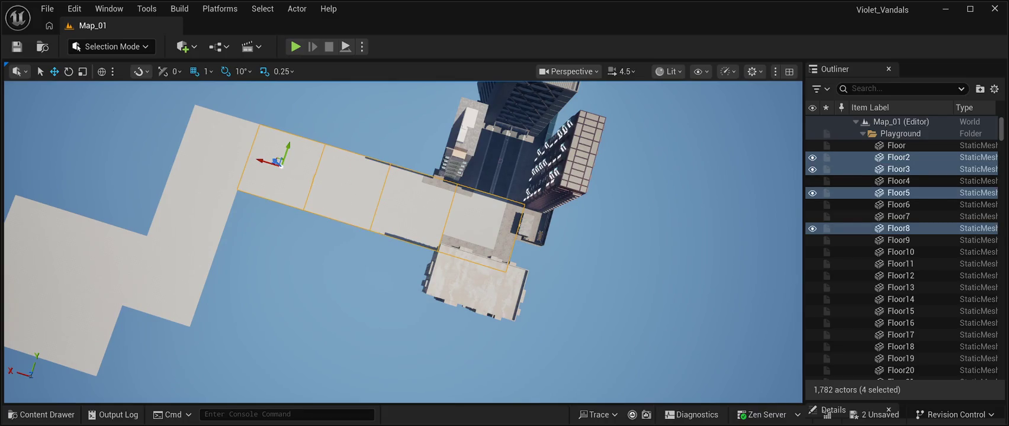
{"action": "left_click", "coordinate": [214, 142], "text": "ctrl"}
{"action": "left_click", "coordinate": [533, 178], "text": "ctrl"}
{"action": "left_click", "coordinate": [160, 269], "text": "ctrl"}
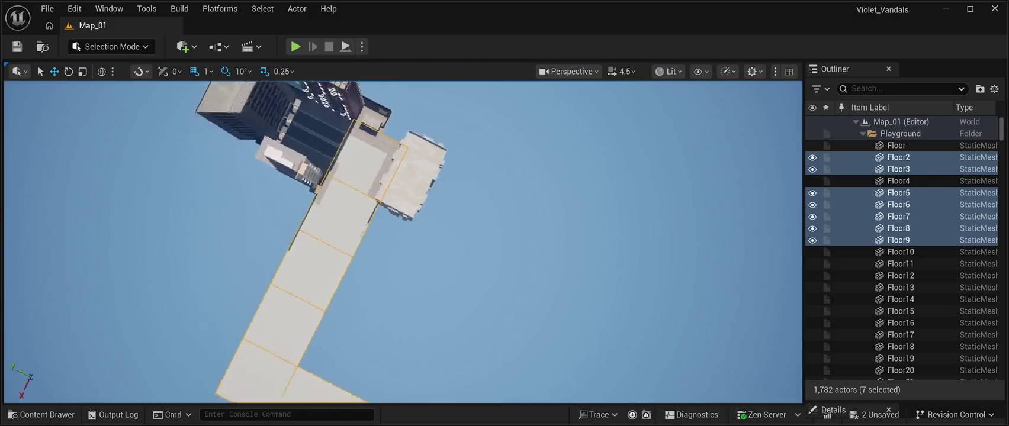
Step: Select Floor2 alone and expand its Details, showing location Y -4000 and scale 4.0 x 4.0 x 1.0
{"action": "left_click", "coordinate": [248, 261]}
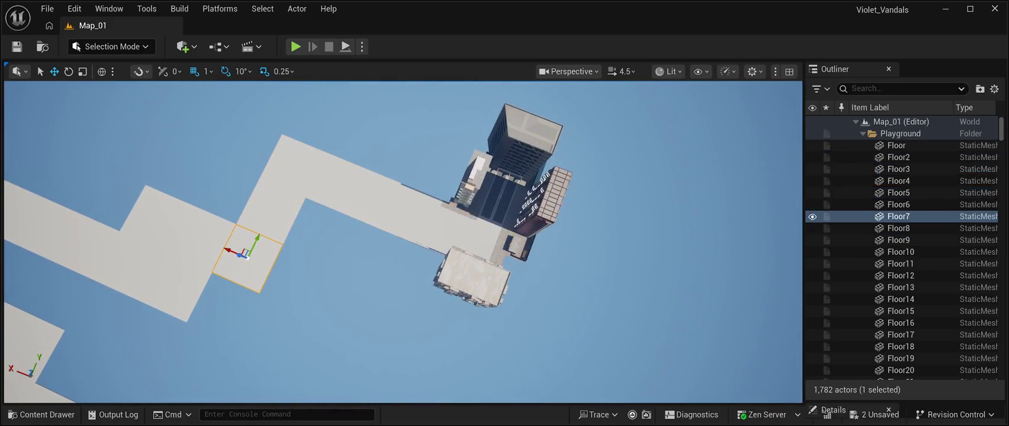
{"action": "left_click", "coordinate": [898, 157]}
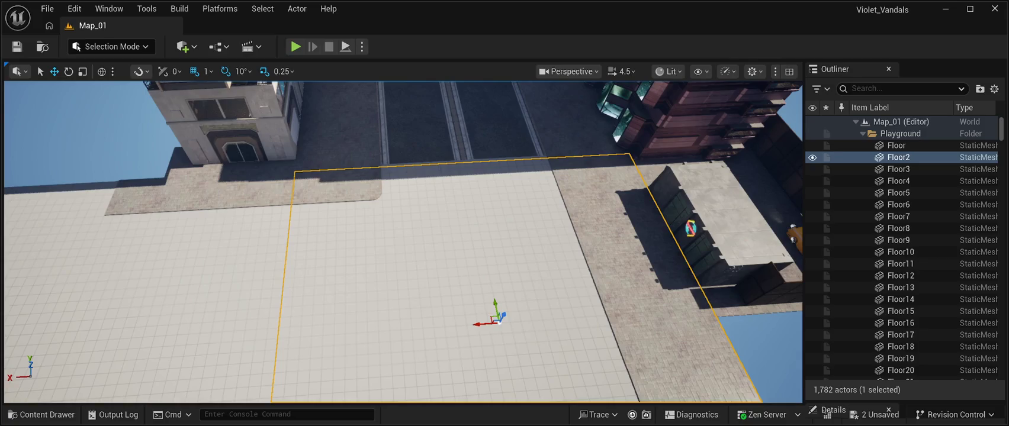
{"action": "left_click_drag", "start_coordinate": [906, 403], "coordinate": [906, 122]}
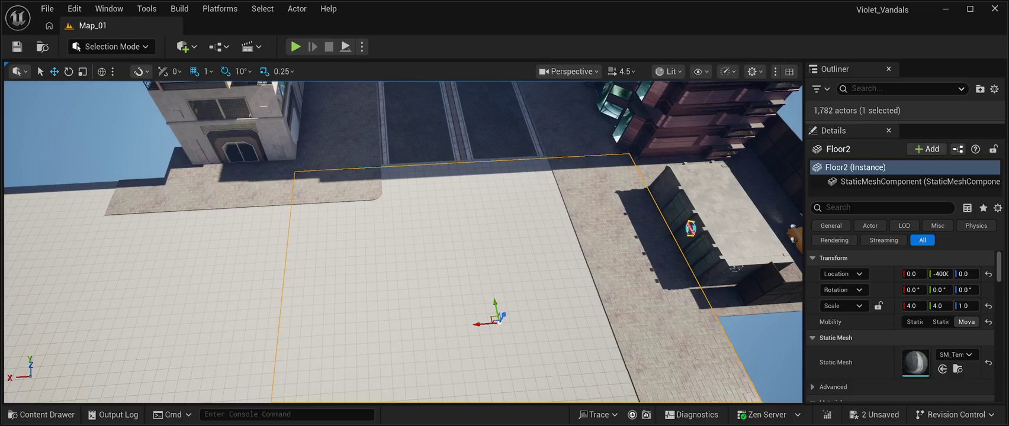